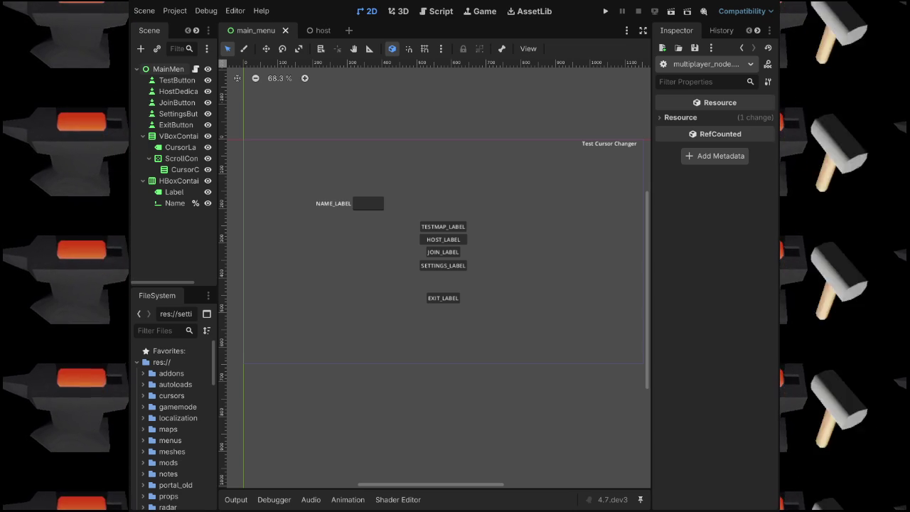
Run the project to test the main menu, save the scene, then run it again.
key("F5")
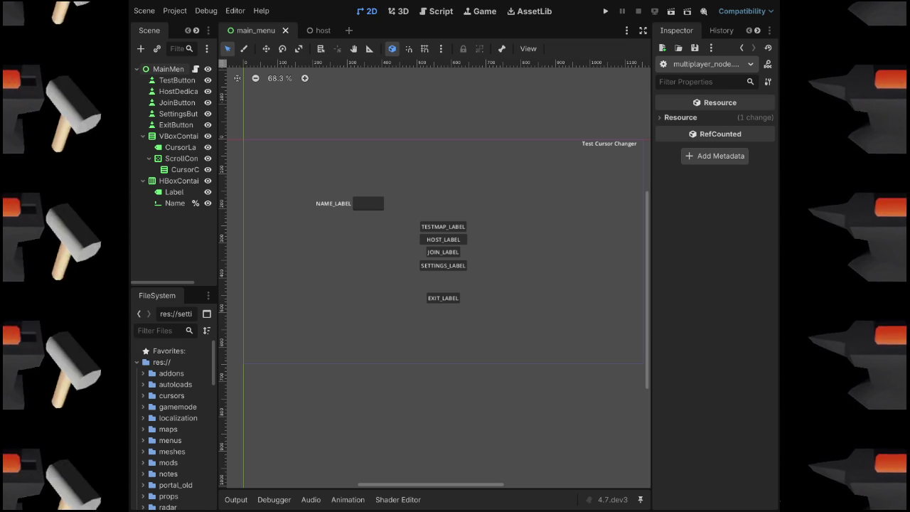
key("ctrl+s")
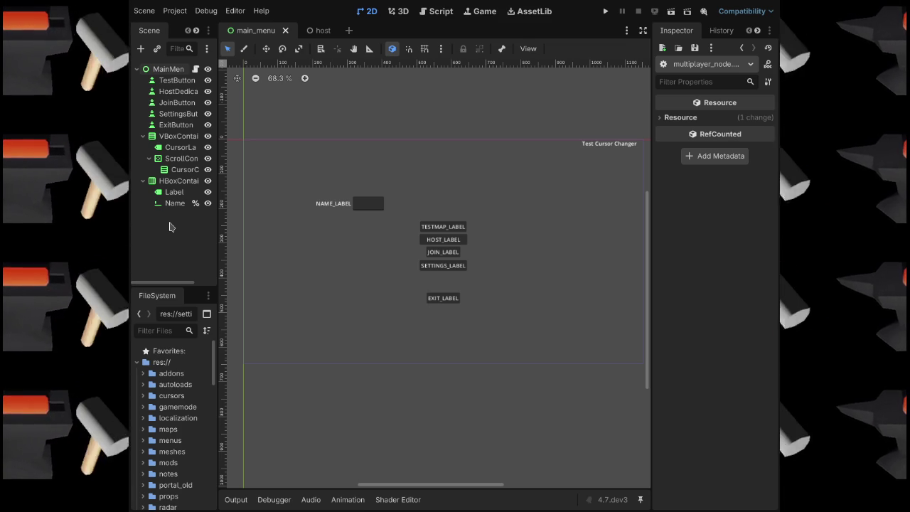
key("F5")
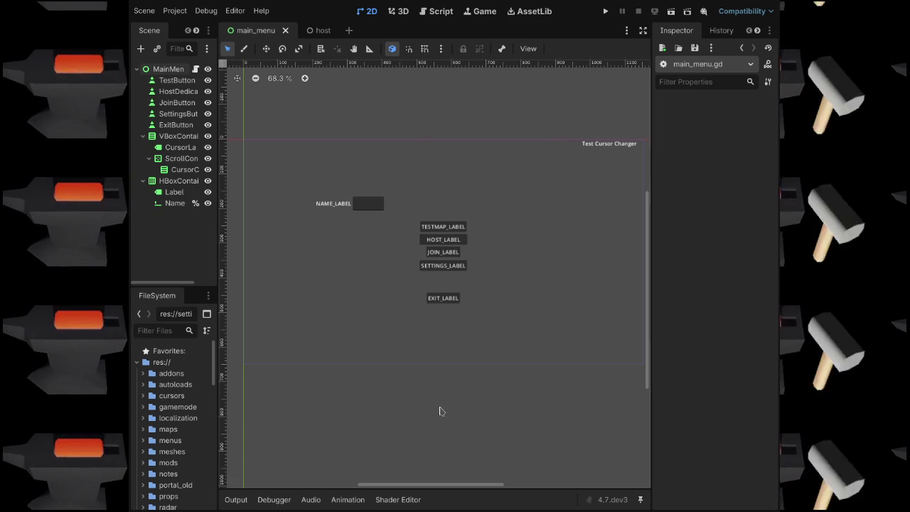
Open preload_mod.tscn, inspect the PreloadMod node's script, then close the preload_mod scene.
scroll(149, 467, "down", 10)
scroll(153, 469, "down", 5)
scroll(150, 489, "down", 6)
scroll(156, 482, "down", 3)
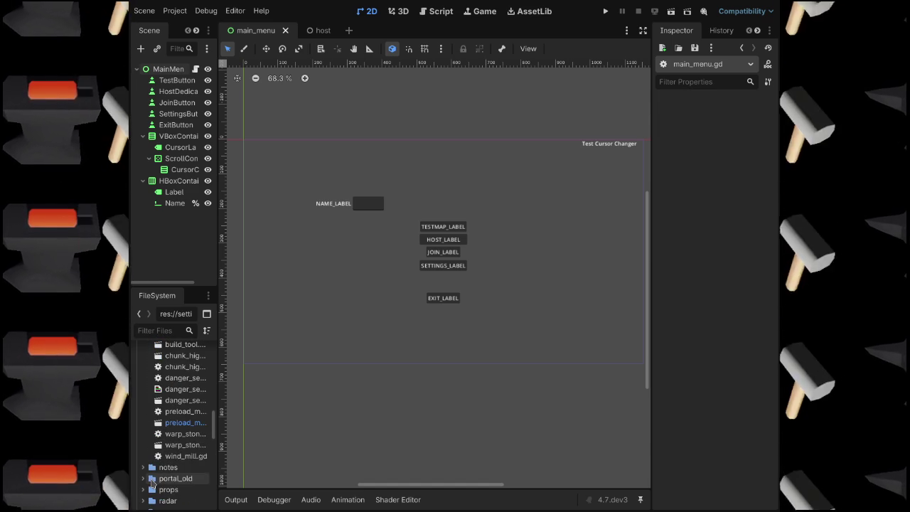
scroll(169, 472, "up", 1)
mouse_move(217, 435)
left_mouse_down()
mouse_move(252, 435)
mouse_move(241, 435)
left_mouse_up()
double_click(208, 443)
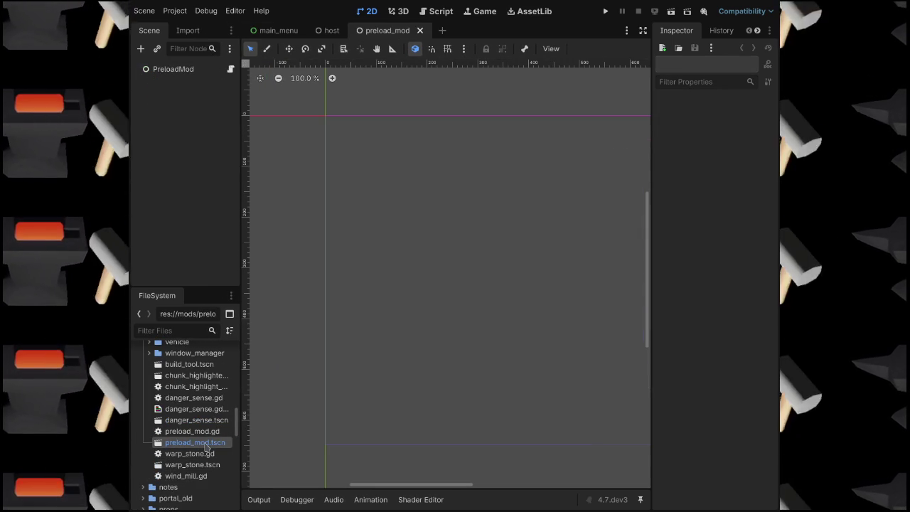
left_click(230, 69)
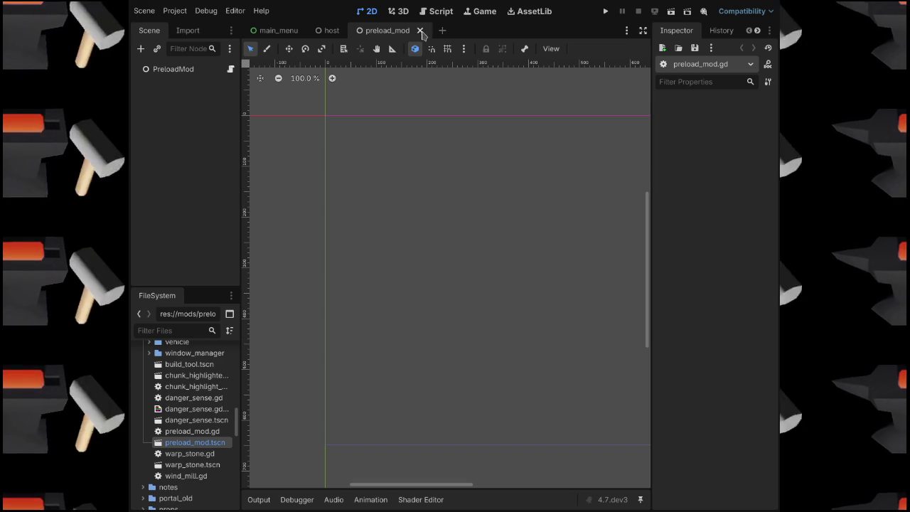
left_click(419, 31)
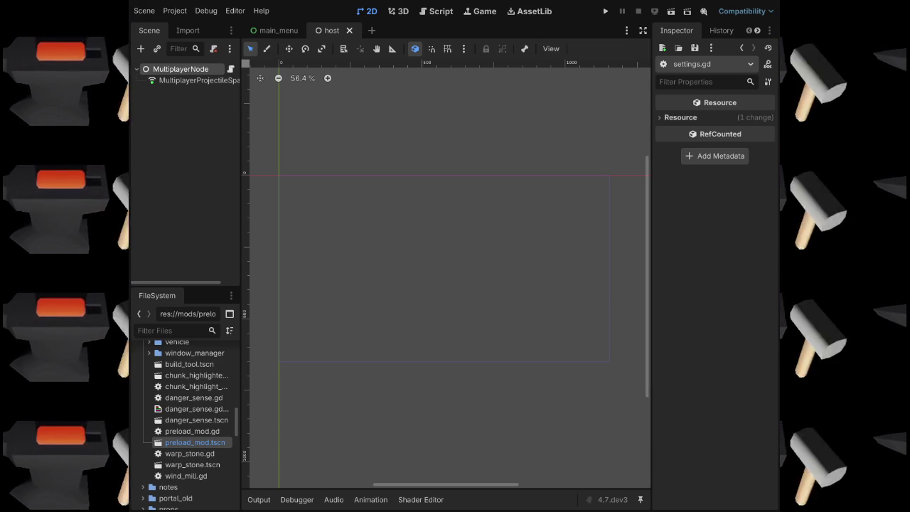
Run the project from the host scene to bring up the game's main menu.
key("F5")
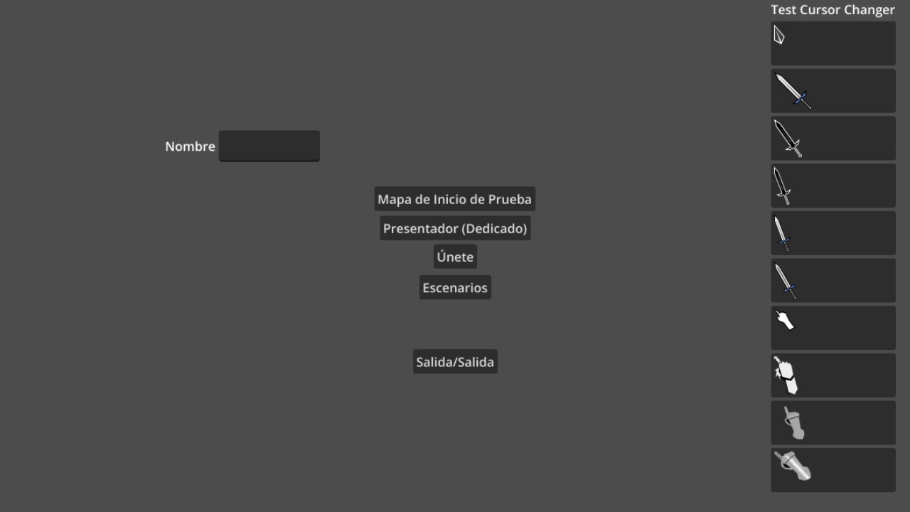
Stop the running game with F8.
key("F8")
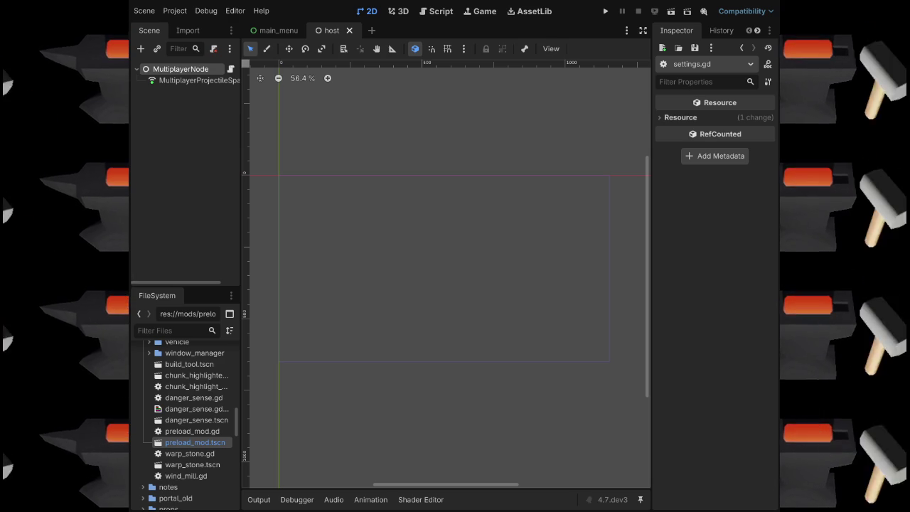
Relaunch the game, try the blue-hilted sword and gauntlet cursors, then join a session.
key("F5")
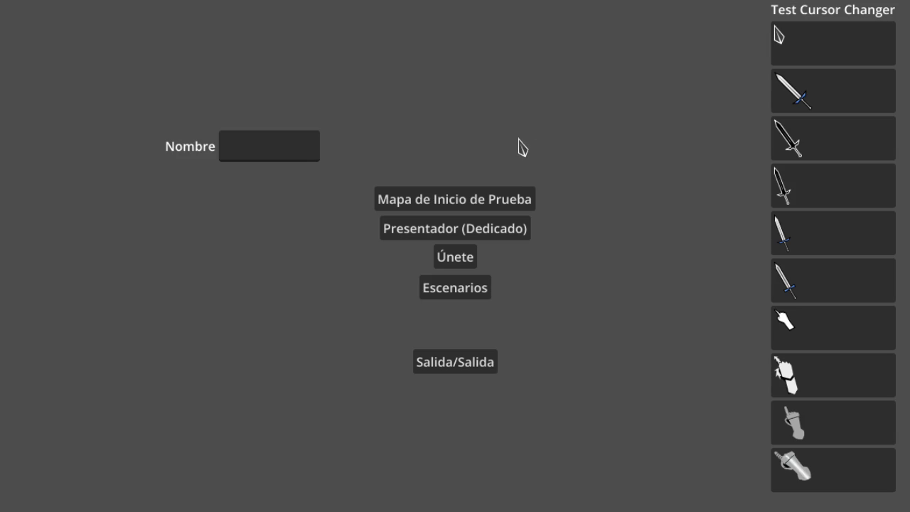
left_click(774, 74)
left_click(781, 465)
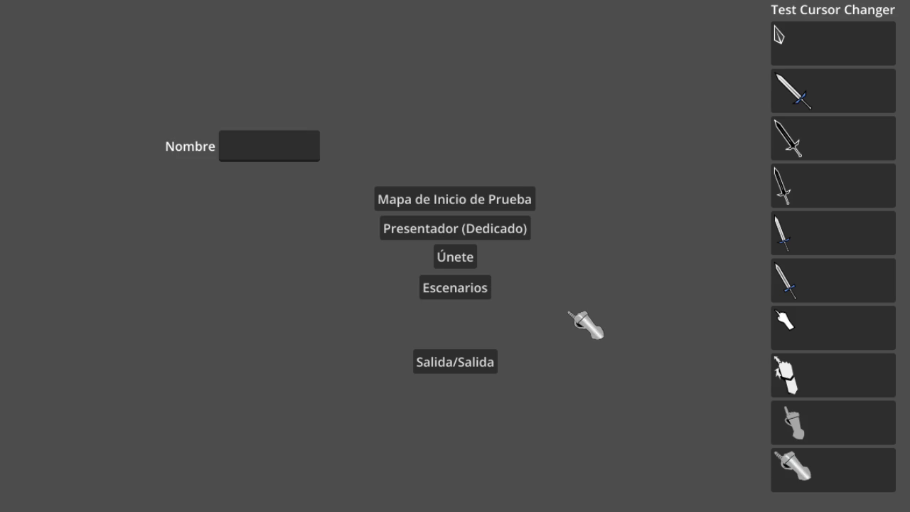
left_click(456, 255)
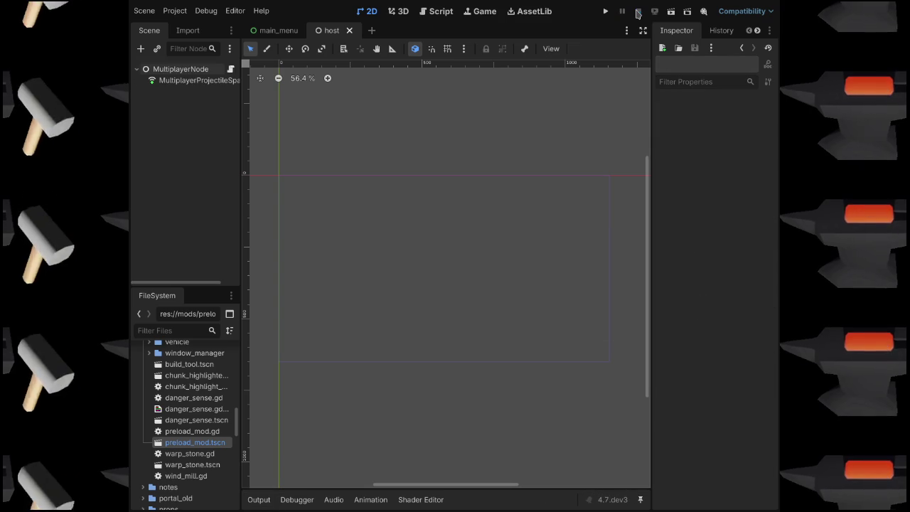
Check MultiplayerProjectileSpawner's Auto Spawn List Element 0 path and pick a different .tscn for it.
left_click(181, 80)
left_click(181, 70)
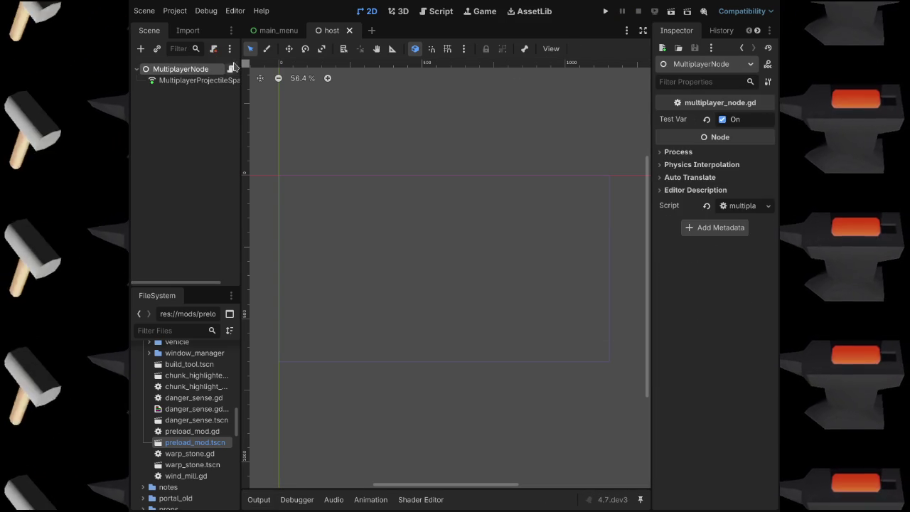
left_click(196, 81)
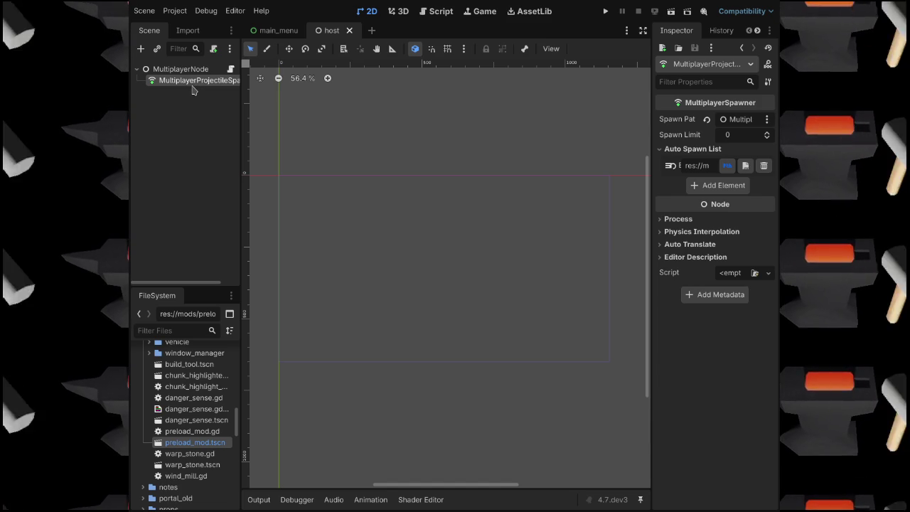
mouse_move(649, 186)
left_mouse_down()
mouse_move(520, 205)
mouse_move(556, 211)
left_mouse_up()
left_click(704, 162)
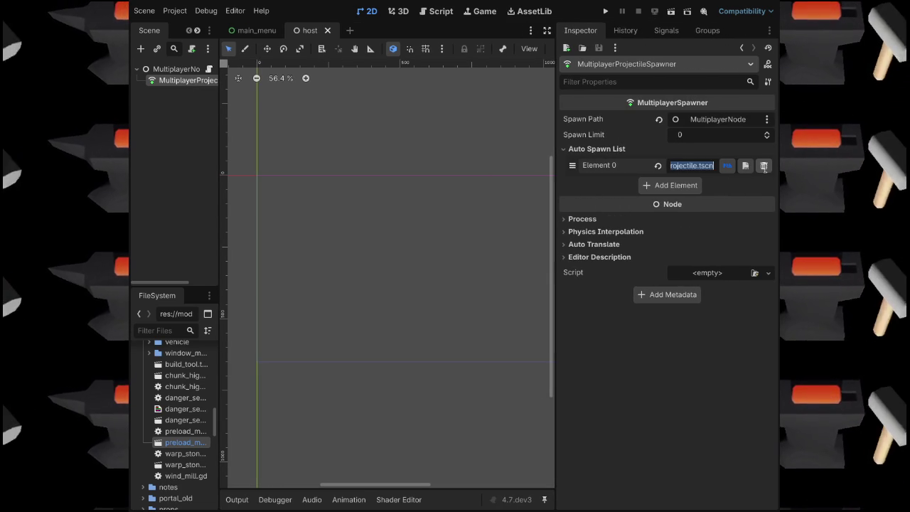
left_click_drag(552, 187, 631, 194)
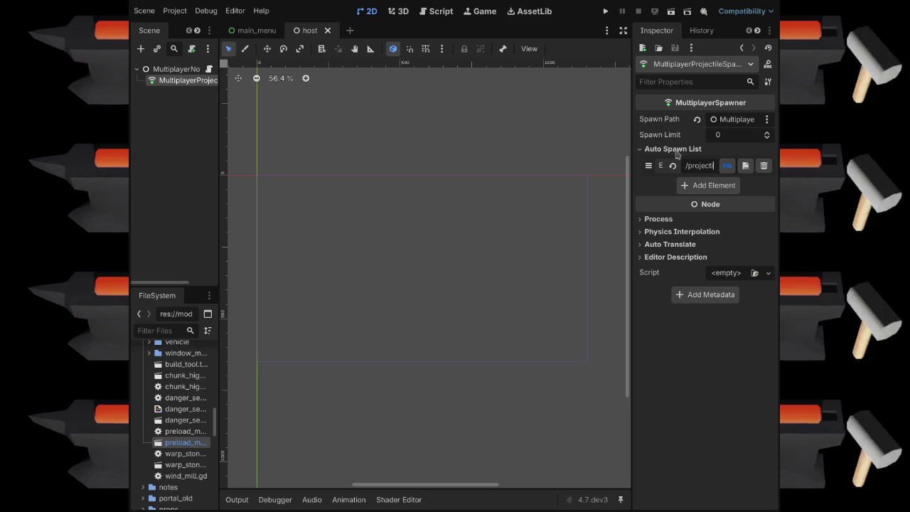
left_click(748, 168)
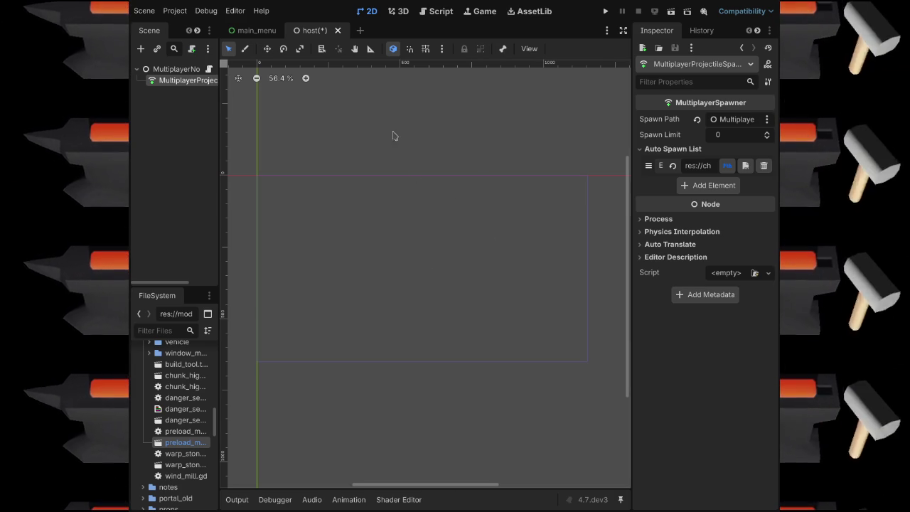
Save and launch the game via Run Project, then join a session with Únete.
left_click(606, 12)
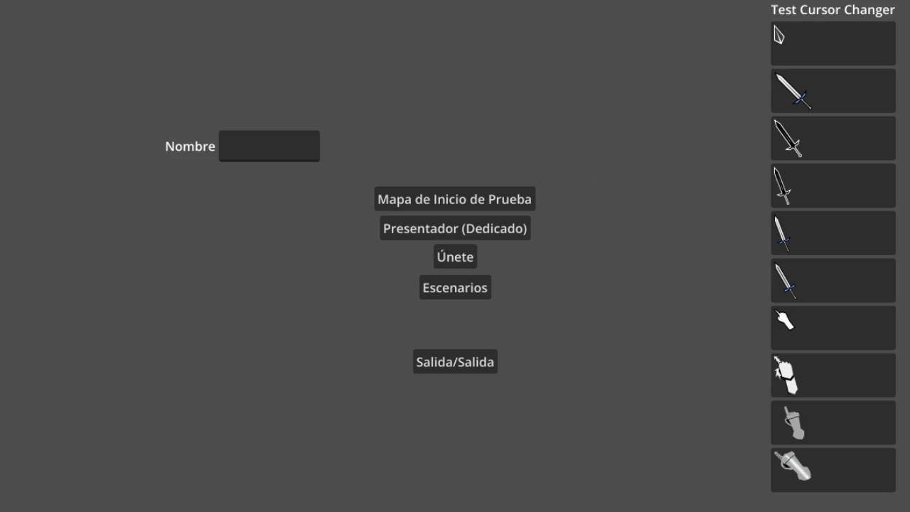
left_click(463, 257)
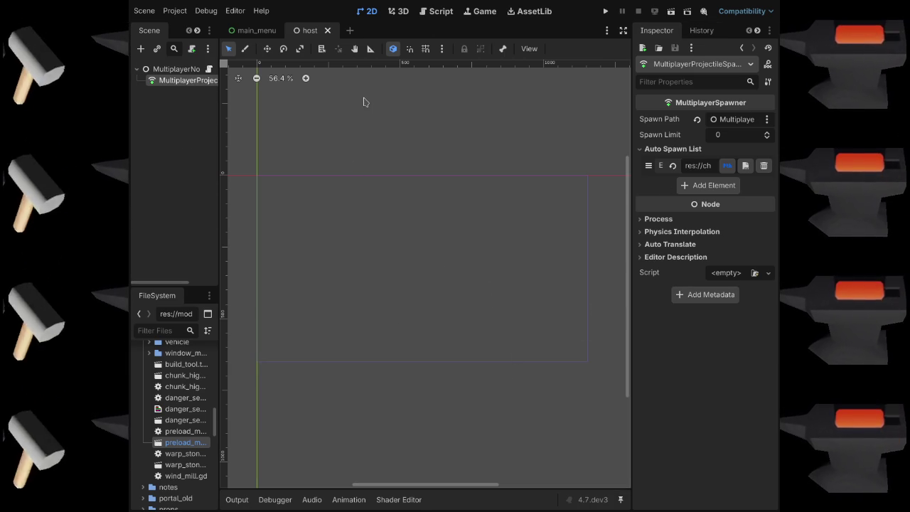
Run the host scene directly with F6 to test it.
key("F6")
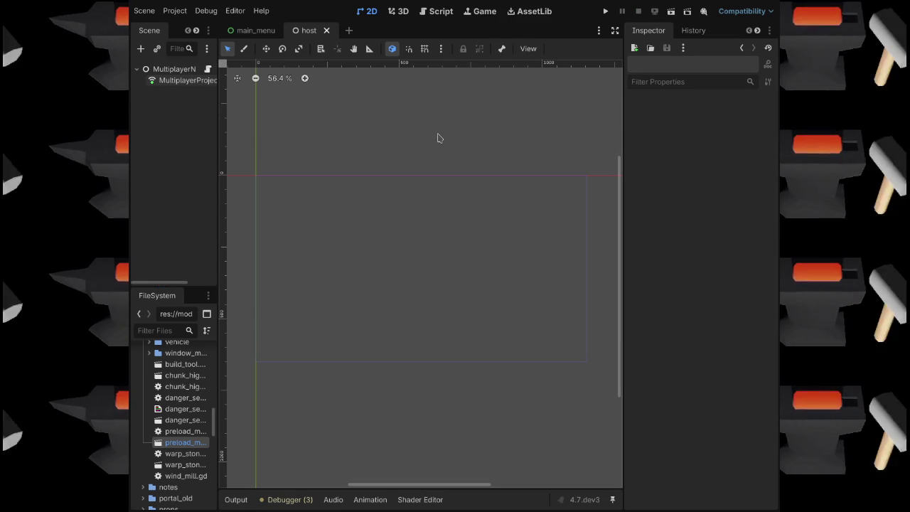
Rerun the host scene, widen the scene tree to read remote node names, then stop it.
key("F6")
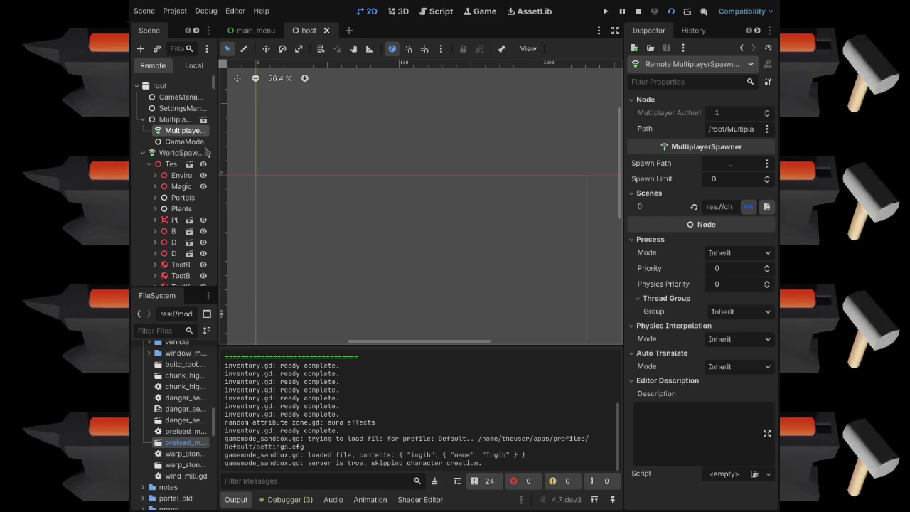
mouse_move(232, 157)
left_mouse_down()
mouse_move(262, 162)
mouse_move(243, 163)
left_mouse_up()
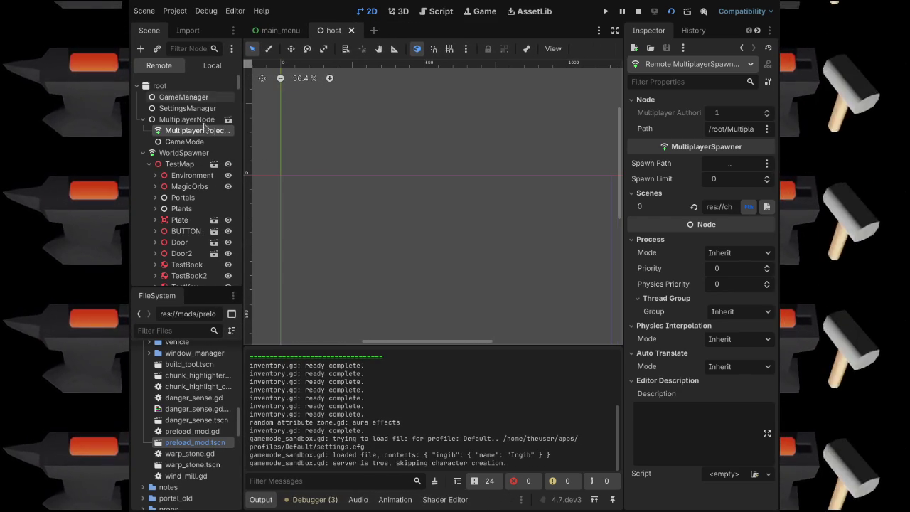
left_click(638, 11)
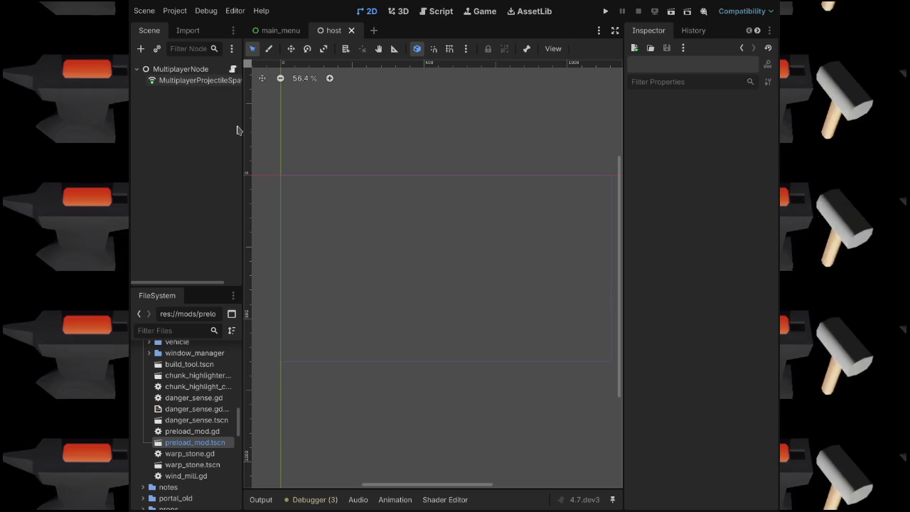
Rename MultiplayerProjectileSpawner to MultiplayerCharacterSpawner and save the host scene with Ctrl+S.
left_click(196, 81)
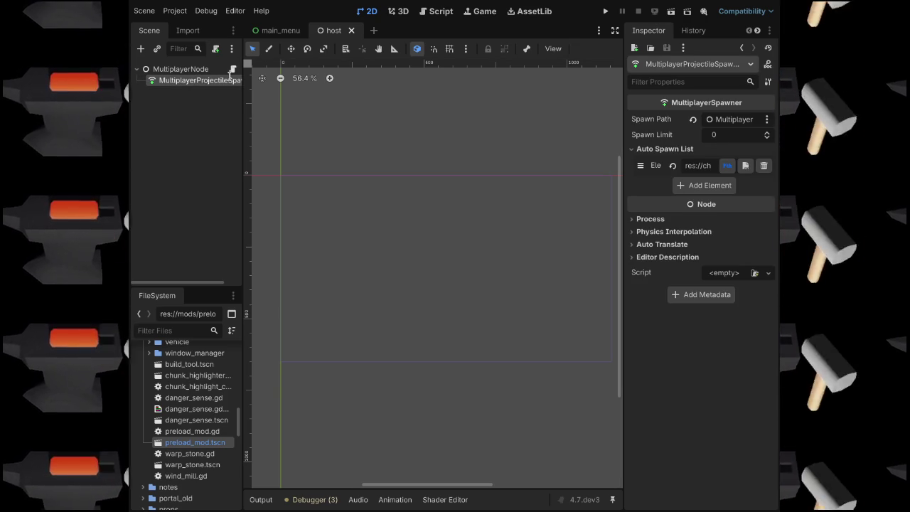
key("ctrl+z")
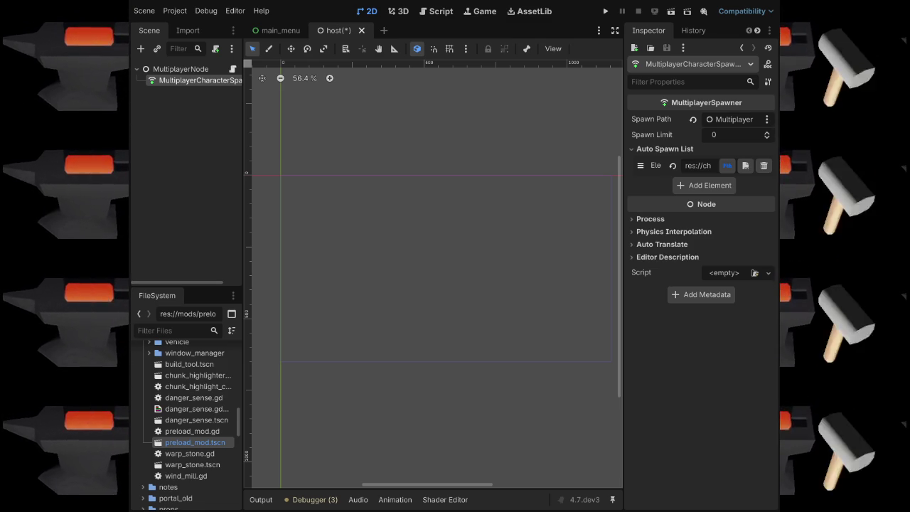
key("ctrl+s")
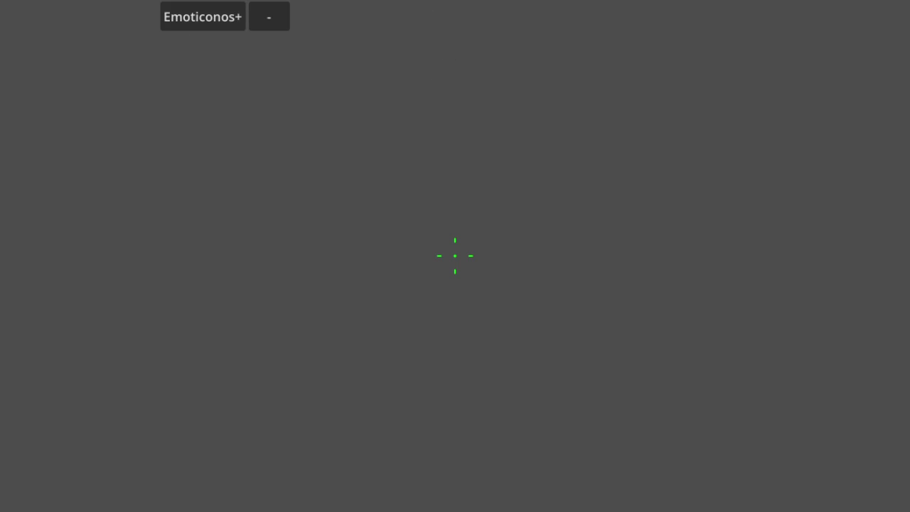
With the game running, inspect the live Character node's properties from the Remote scene tree.
key("alt+Tab")
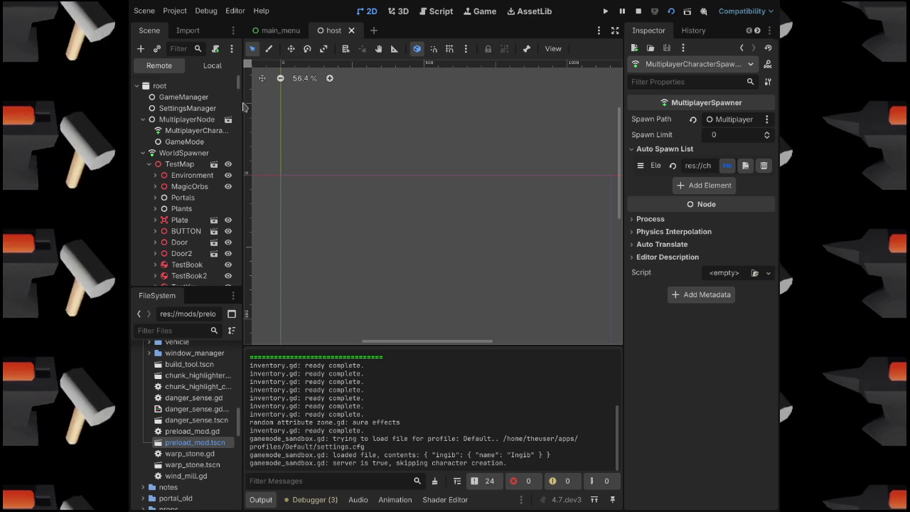
scroll(236, 258, "down", 10)
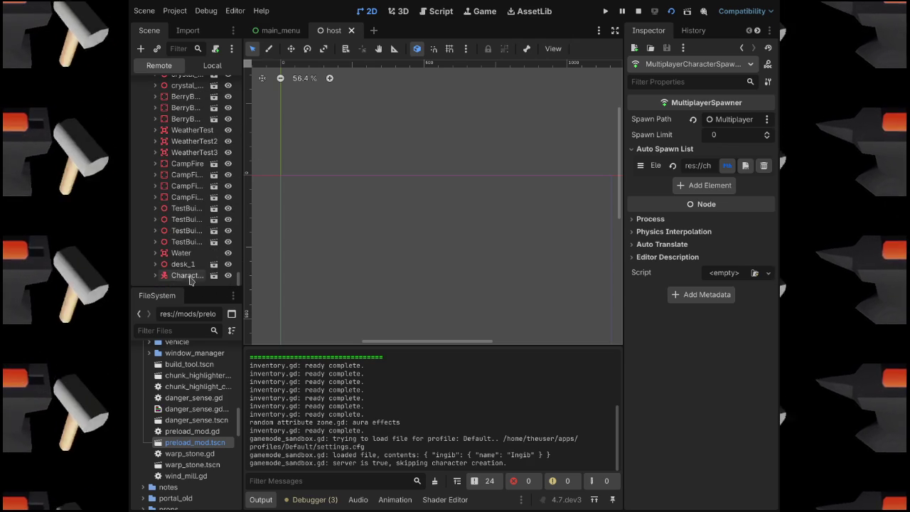
left_click(186, 275)
scroll(199, 248, "down", 1)
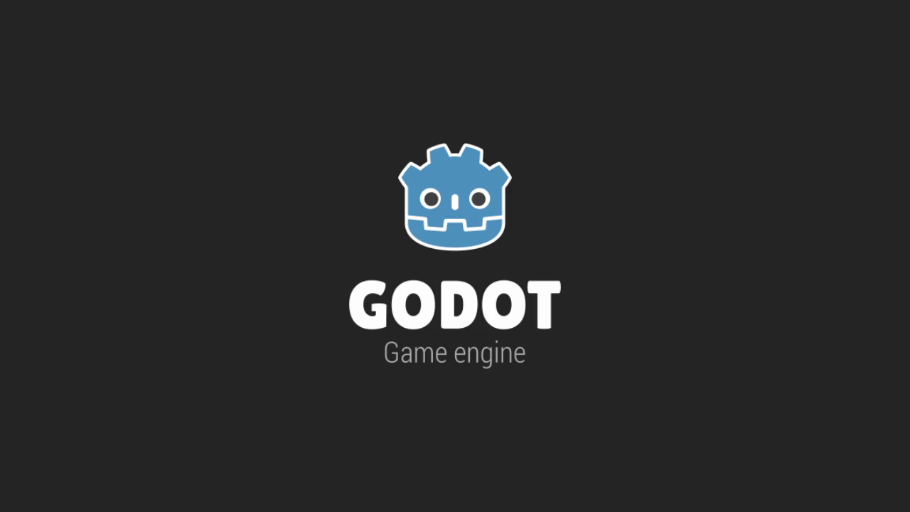
Select the live TestCharacter node, widen the Scene dock and collapse its children.
key("alt+Tab")
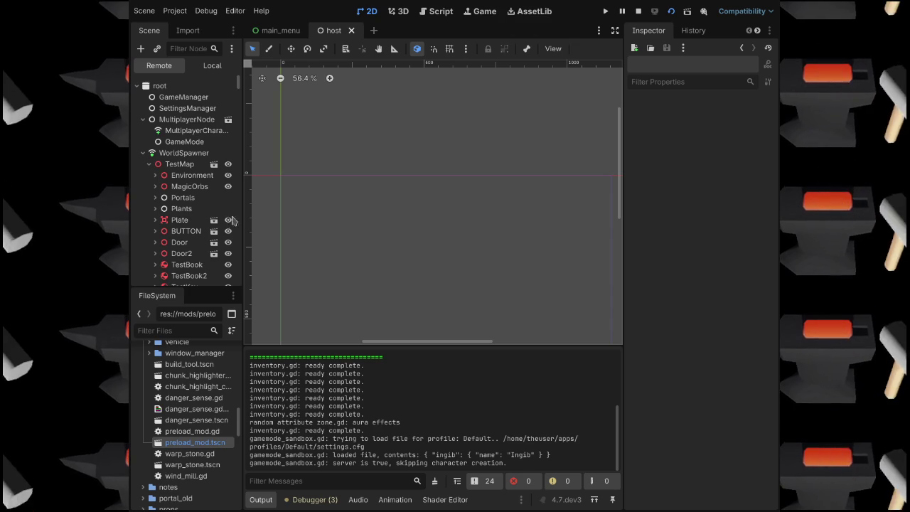
scroll(177, 167, "down", 15)
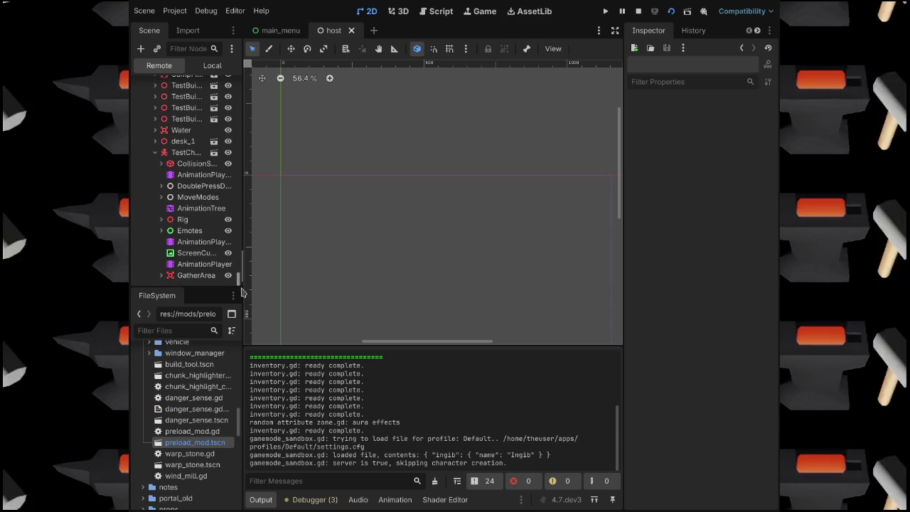
left_click(183, 152)
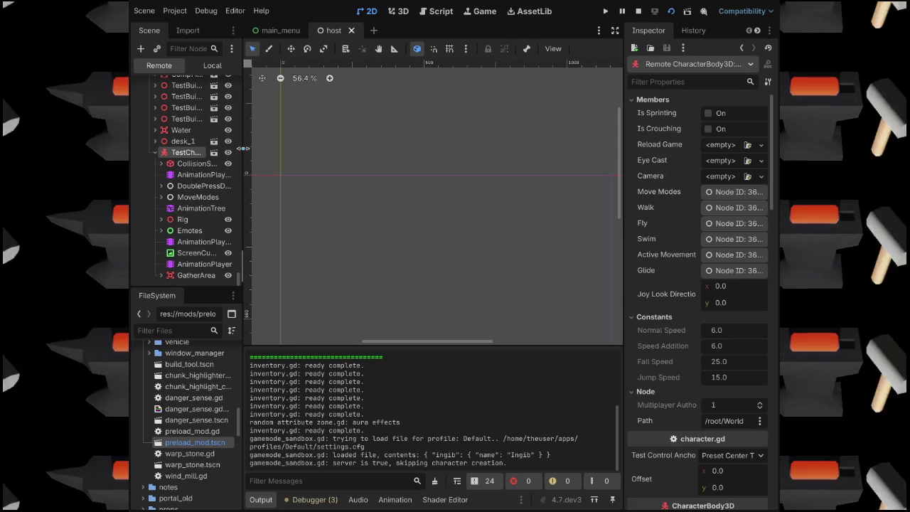
mouse_move(244, 153)
left_mouse_down()
mouse_move(304, 153)
mouse_move(263, 154)
left_mouse_up()
left_click(154, 152)
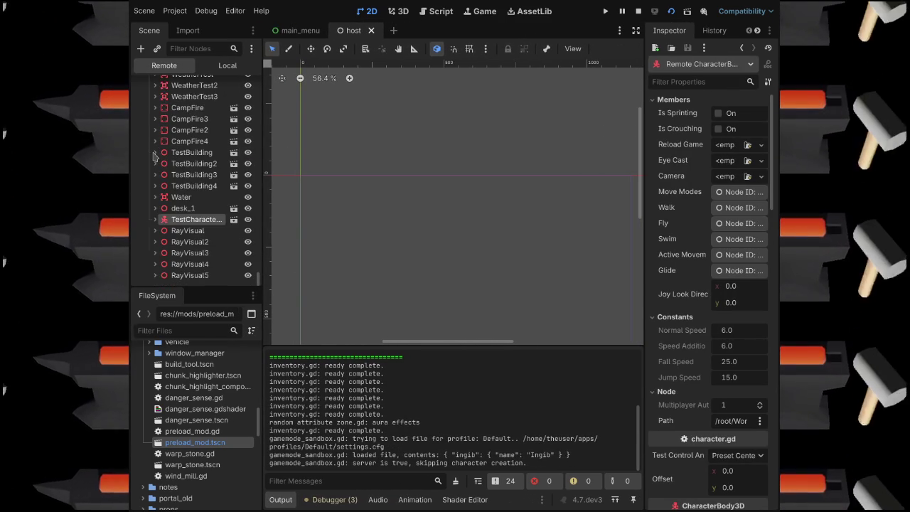
Stop the running game and relaunch the project with F5.
scroll(185, 184, "up", 4)
left_click(639, 11)
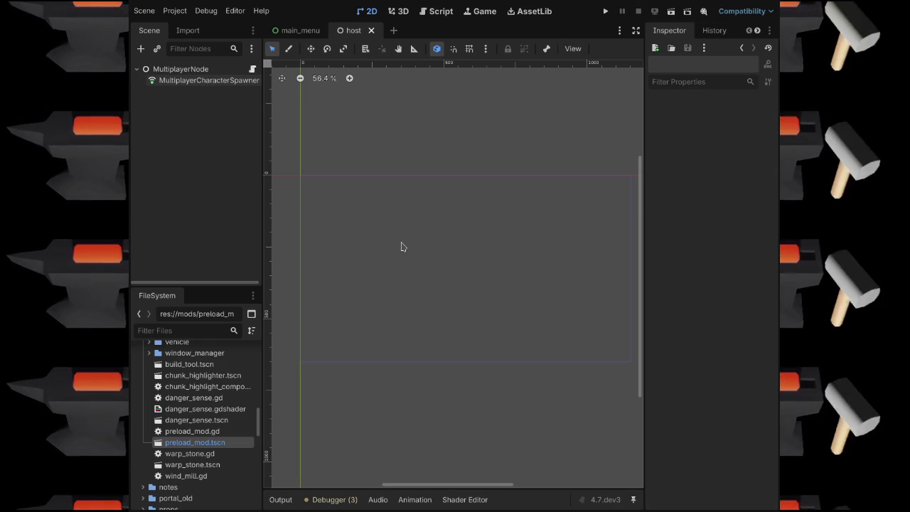
key("F5")
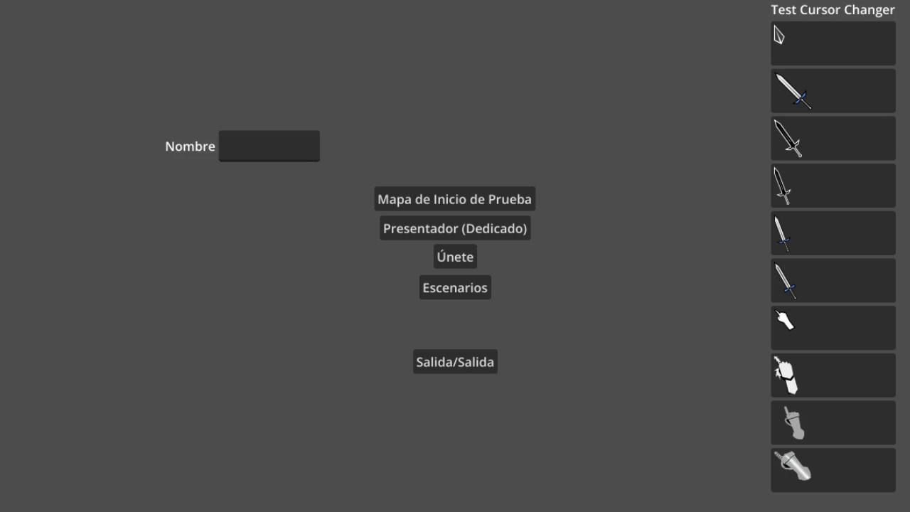
Join the dedicated server via Únete, check MainMenu's children in the Remote tree, then stop.
left_click(457, 258)
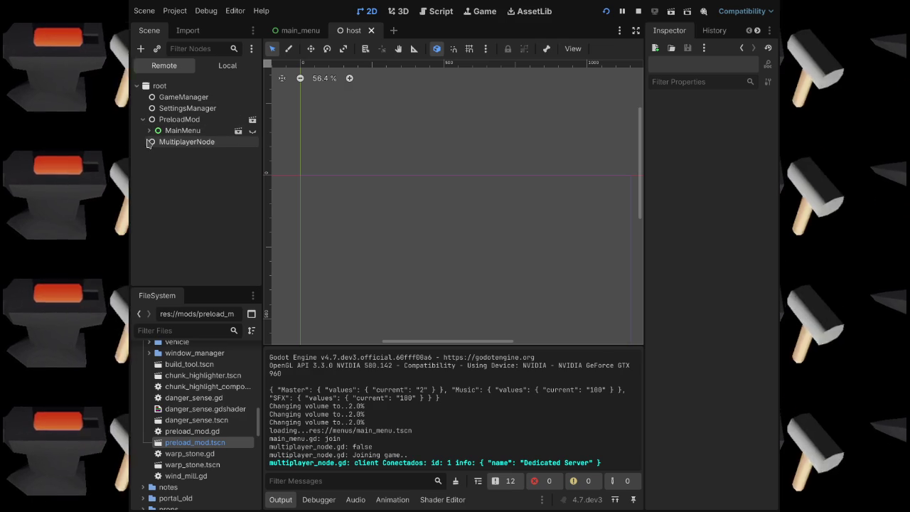
left_click(149, 131)
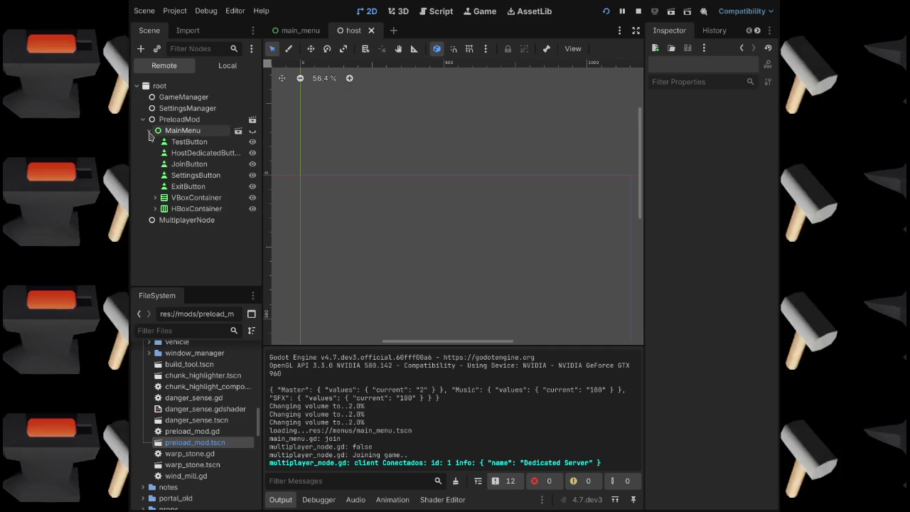
left_click(149, 131)
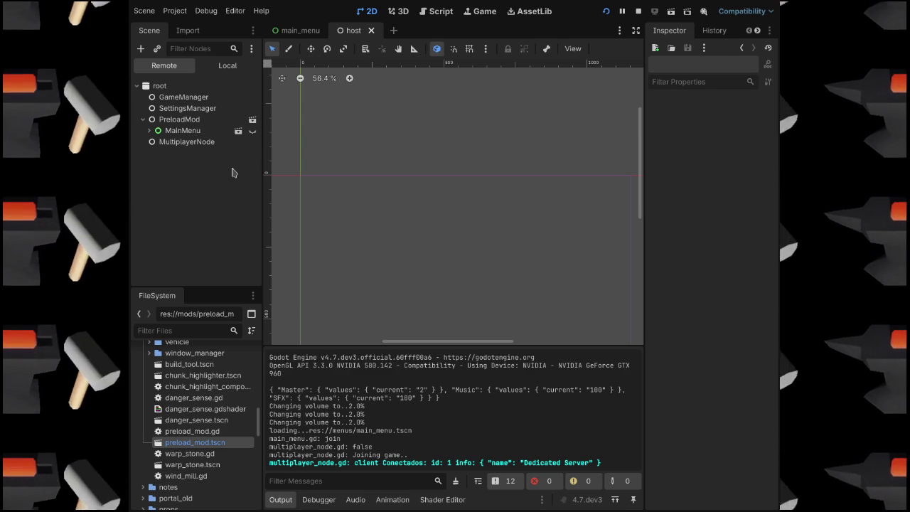
left_click(639, 12)
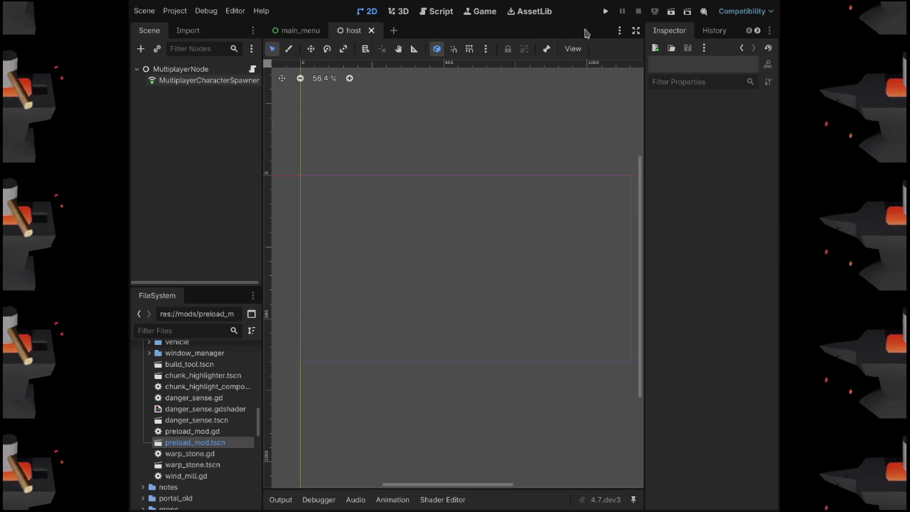
Widen the Inspector and duplicate the MultiplayerCharacterSpawner to create the additional spawner nodes.
left_click(166, 81)
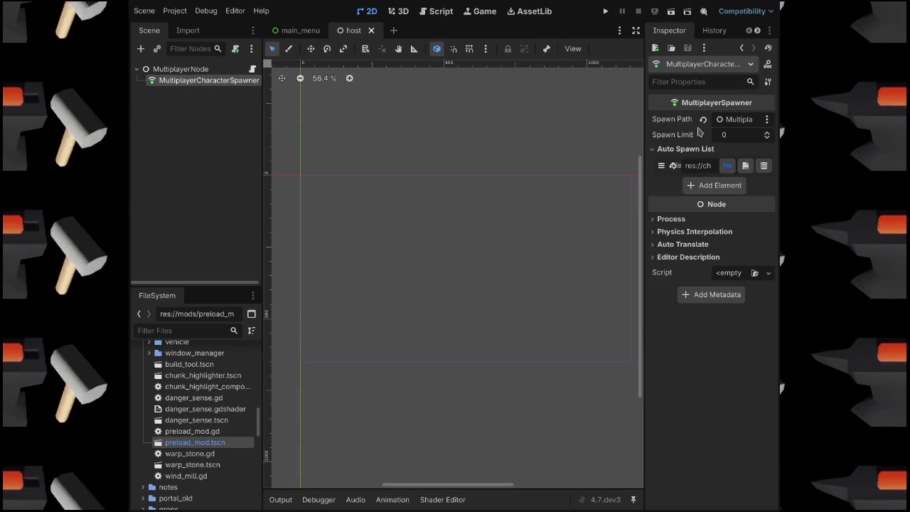
mouse_move(639, 133)
left_mouse_down()
mouse_move(505, 150)
mouse_move(632, 165)
mouse_move(619, 166)
left_mouse_up()
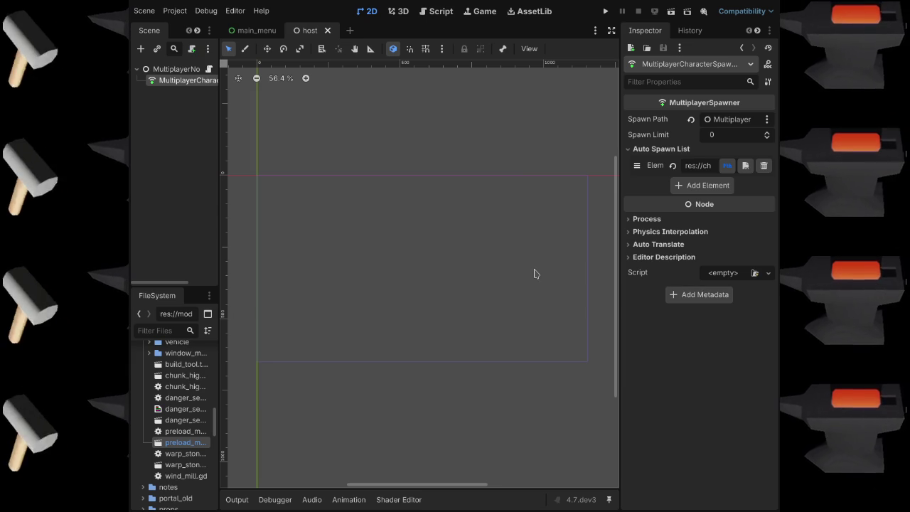
left_click(171, 99)
left_click(174, 81)
key("ctrl+d")
key("ctrl+d")
left_click(199, 91)
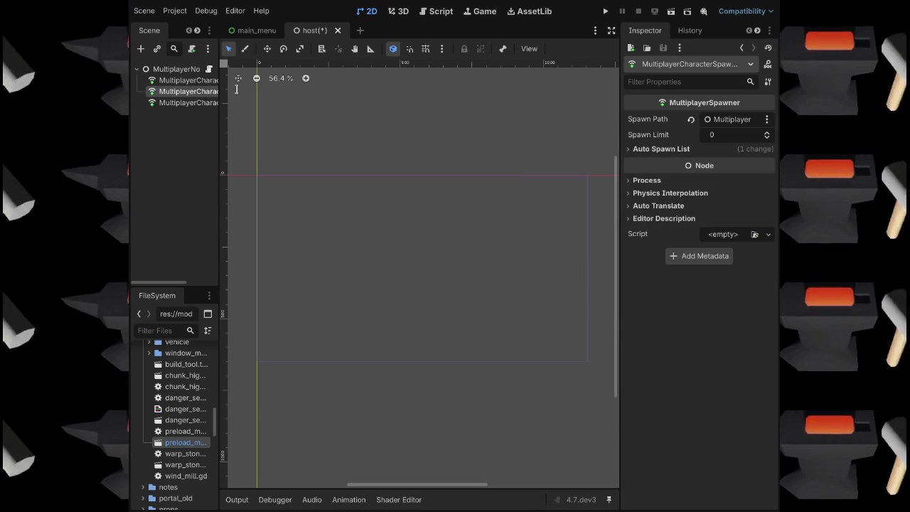
left_click(199, 103)
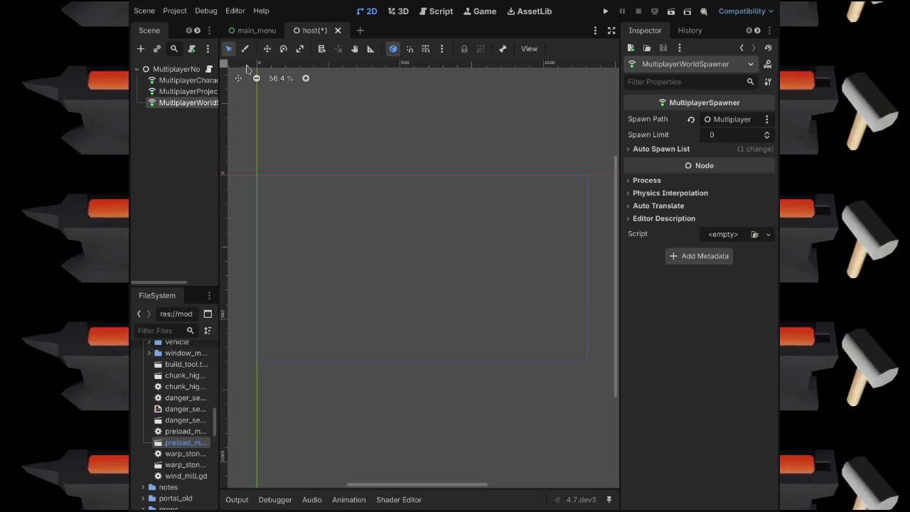
Review the projectile and world spawners' Auto Spawn Lists and change the world entry's res:// path.
left_click(197, 91)
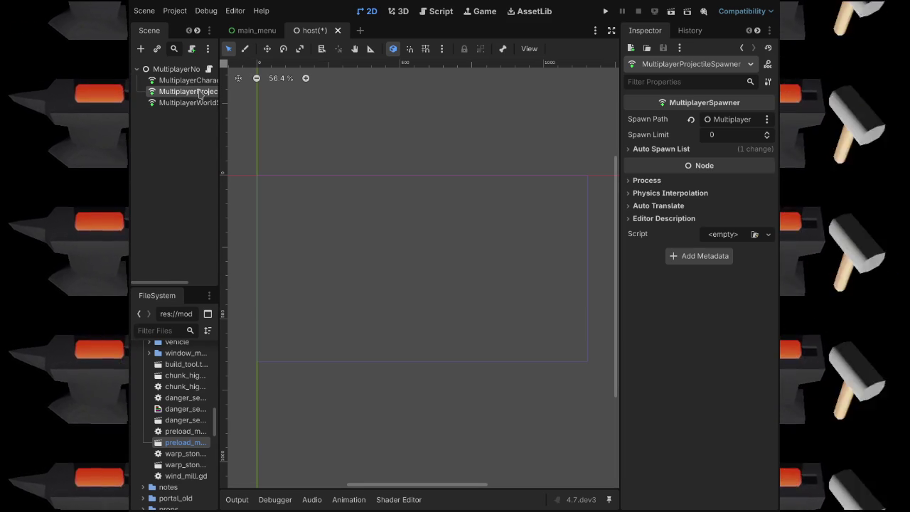
left_click(636, 149)
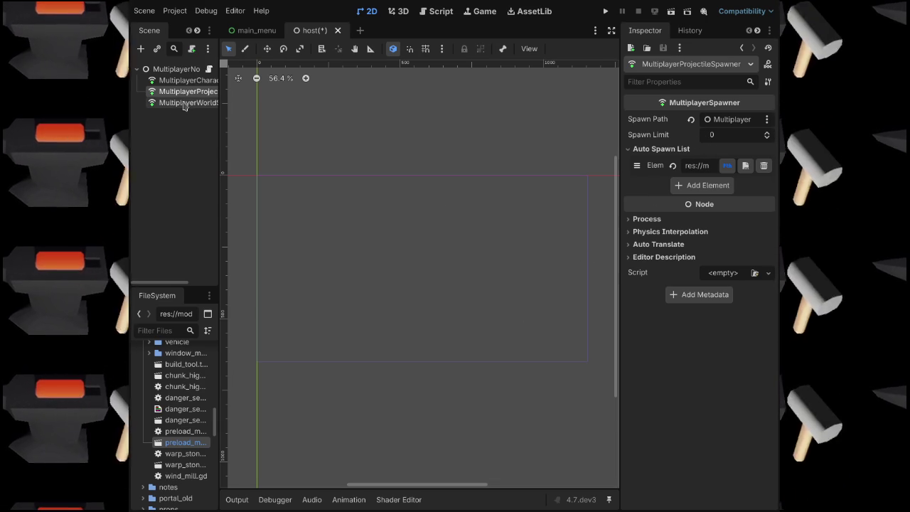
left_click(185, 104)
left_click(631, 149)
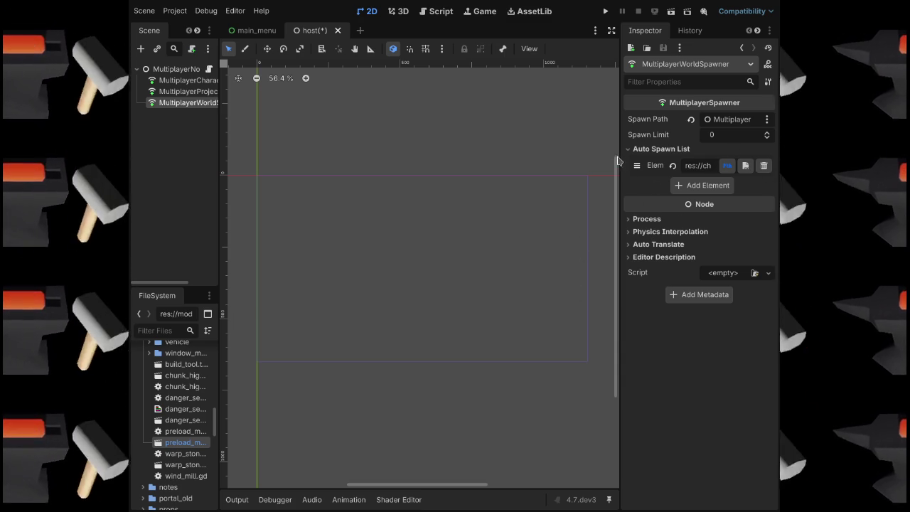
key("ctrl+z")
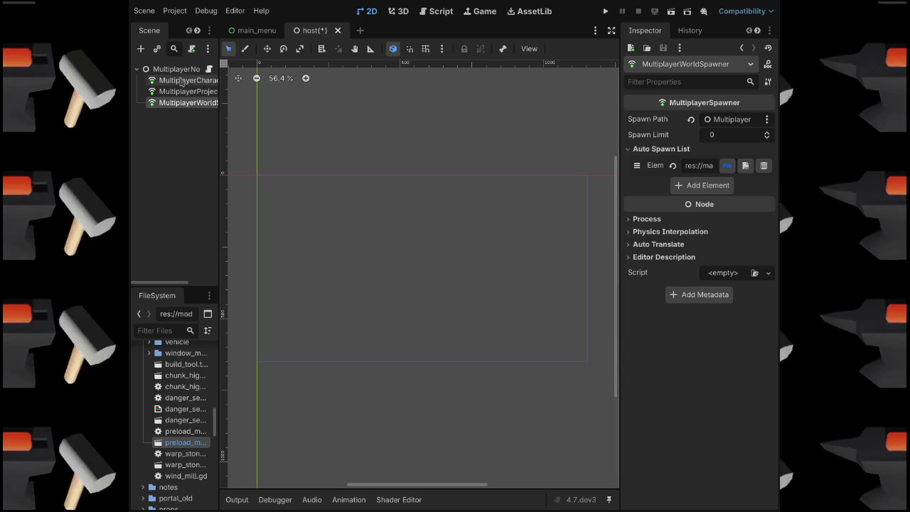
left_click(174, 69)
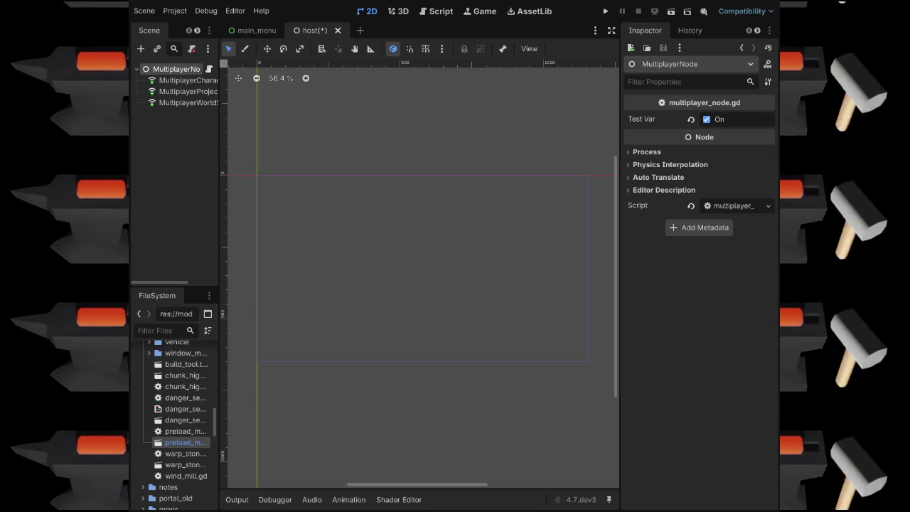
Save the host scene, run the game, enter 'tes' in Nombre and join via Únete.
key("ctrl+s")
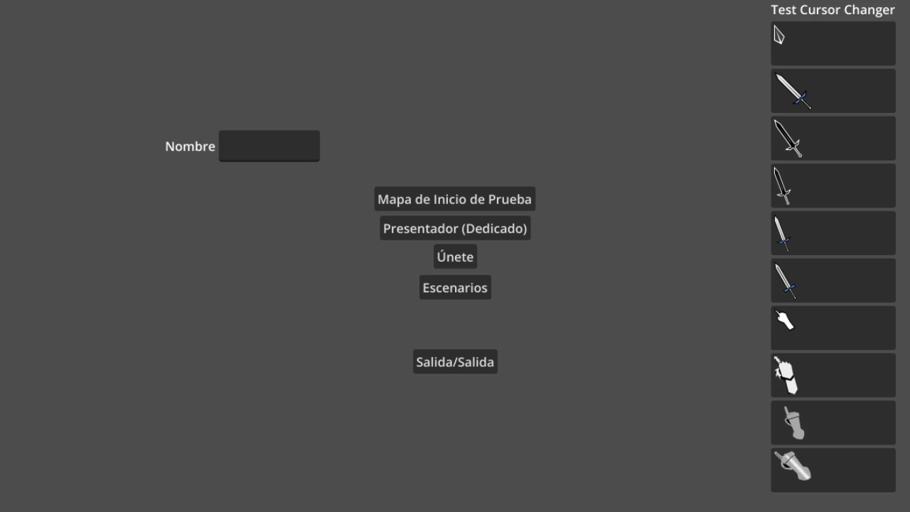
left_click(262, 147)
type("tes")
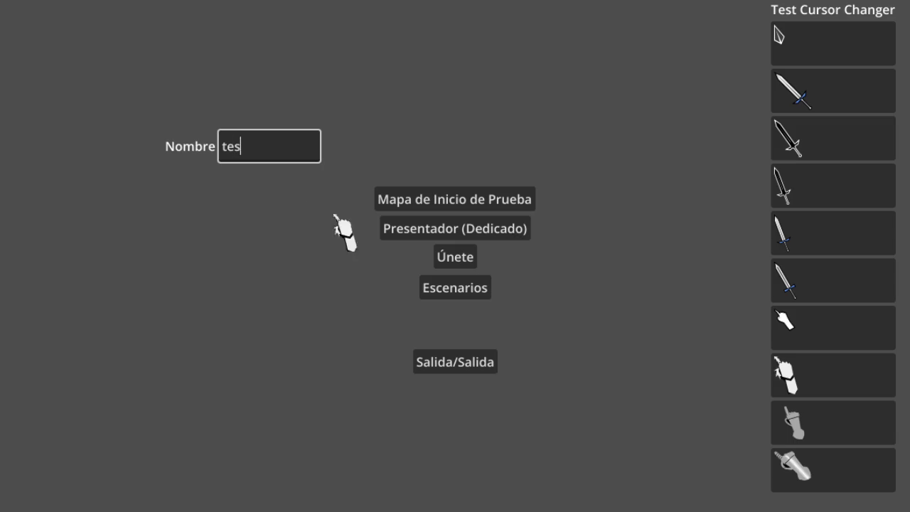
left_click(452, 258)
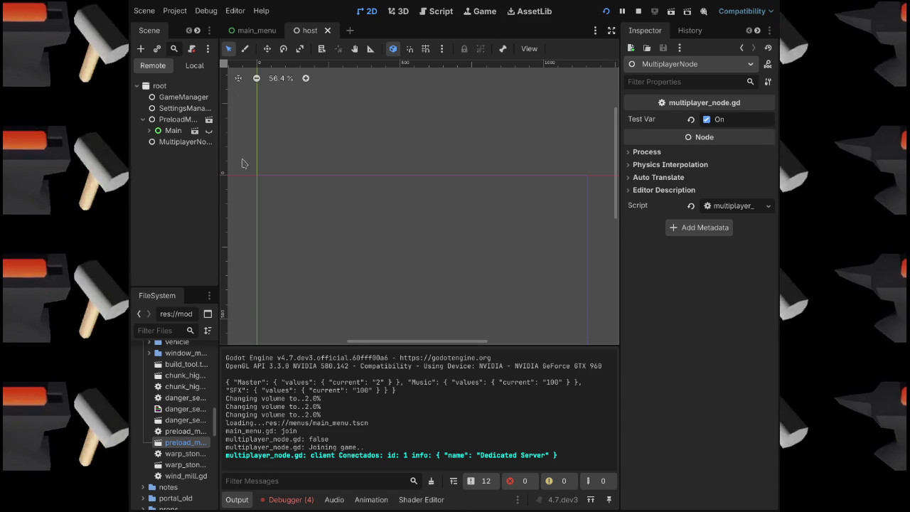
Check the running Main node's children in the Remote tree, widen the Scene dock, and stop.
left_click(149, 131)
left_click(148, 131)
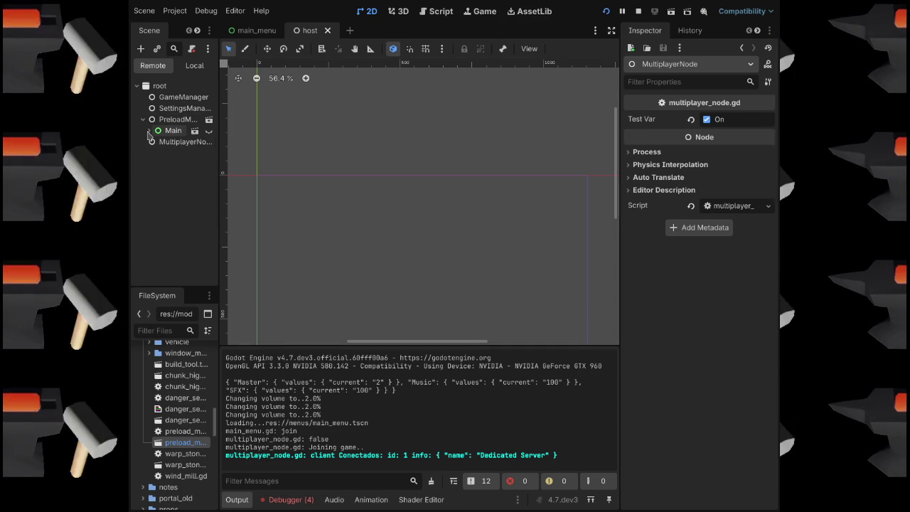
left_click_drag(219, 177, 250, 177)
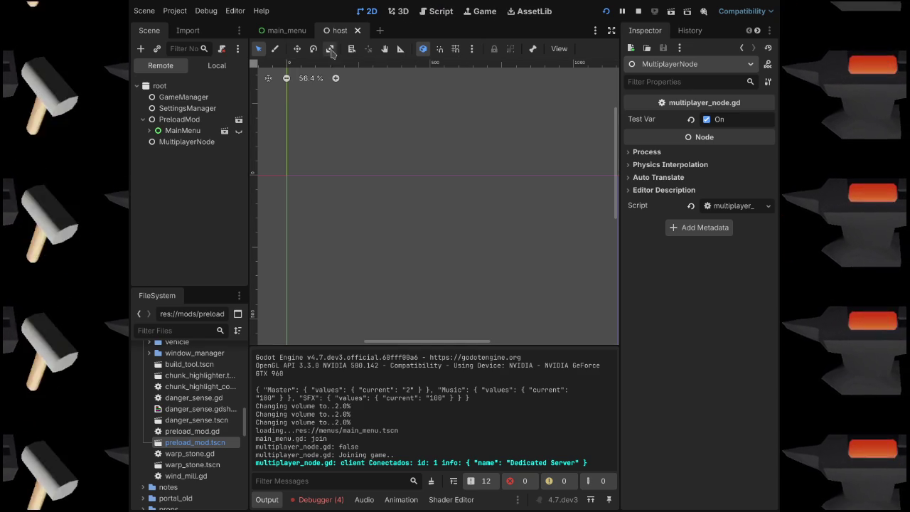
left_click(638, 14)
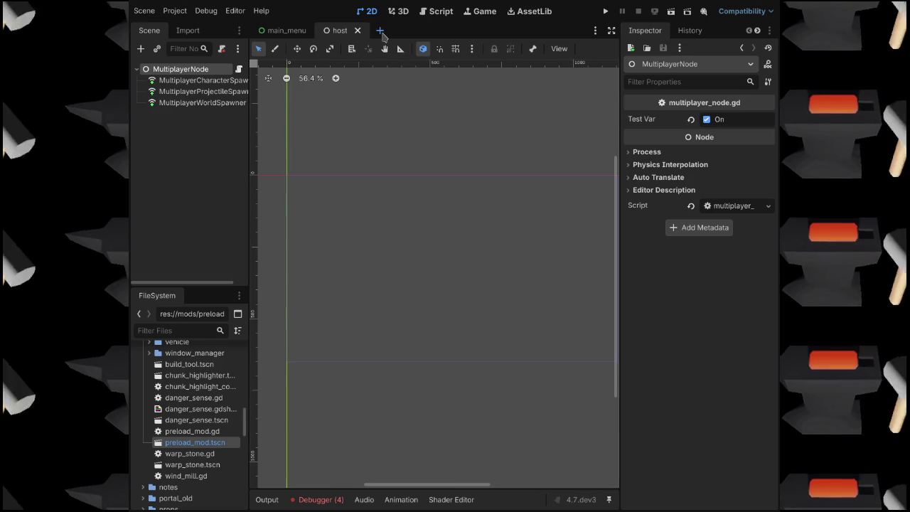
Create a new scene with a 3D root, then cut the three spawners from host.
left_click(380, 30)
left_click(178, 103)
left_click(337, 30)
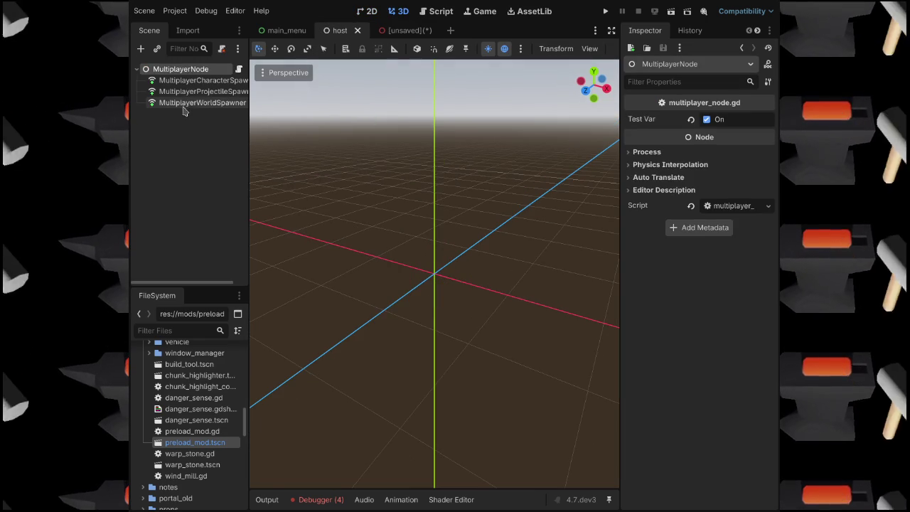
left_click(199, 80)
left_click(196, 102, "shift")
key("ctrl+x")
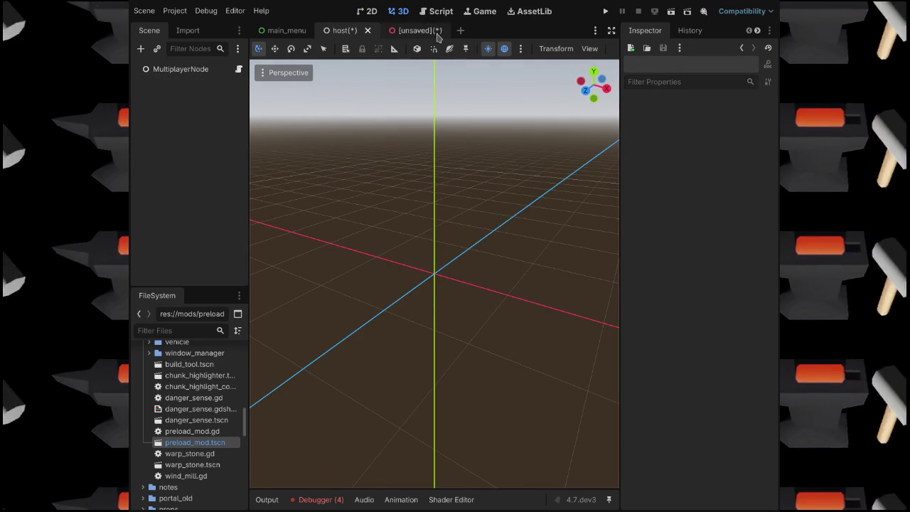
Paste the three spawners under the new Node3D root and save the scene as spawner_node.
left_click(402, 34)
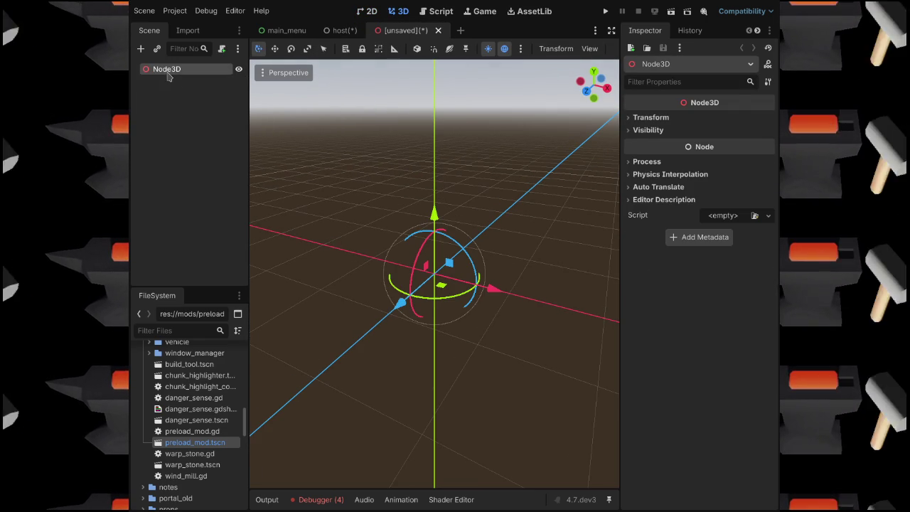
key("ctrl+v")
left_click(169, 71)
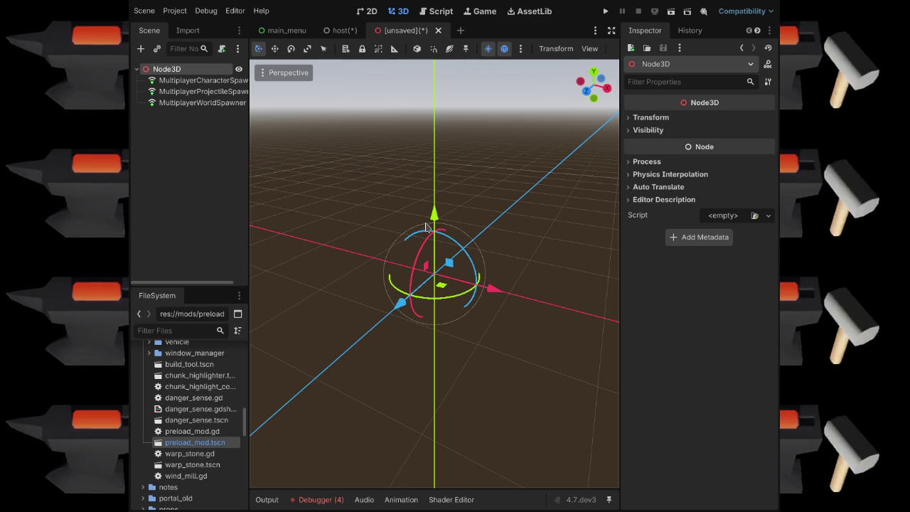
key("ctrl+s")
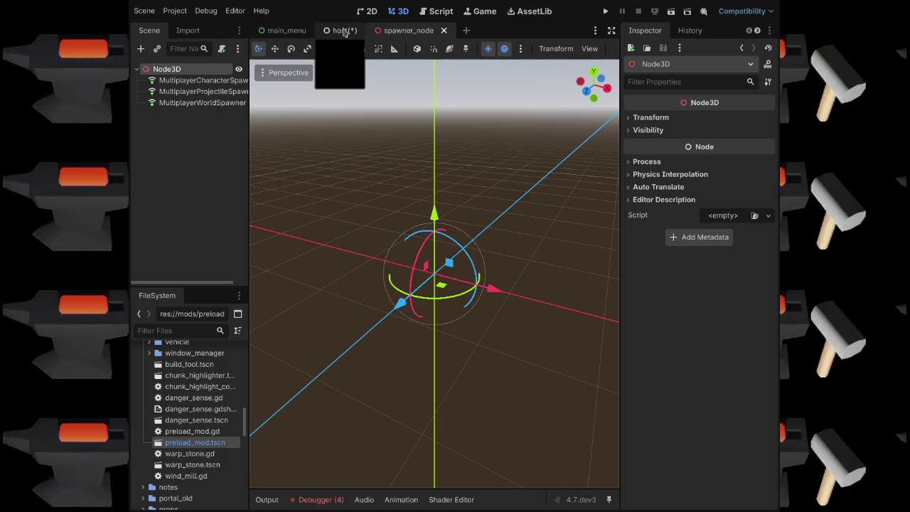
left_click(344, 32)
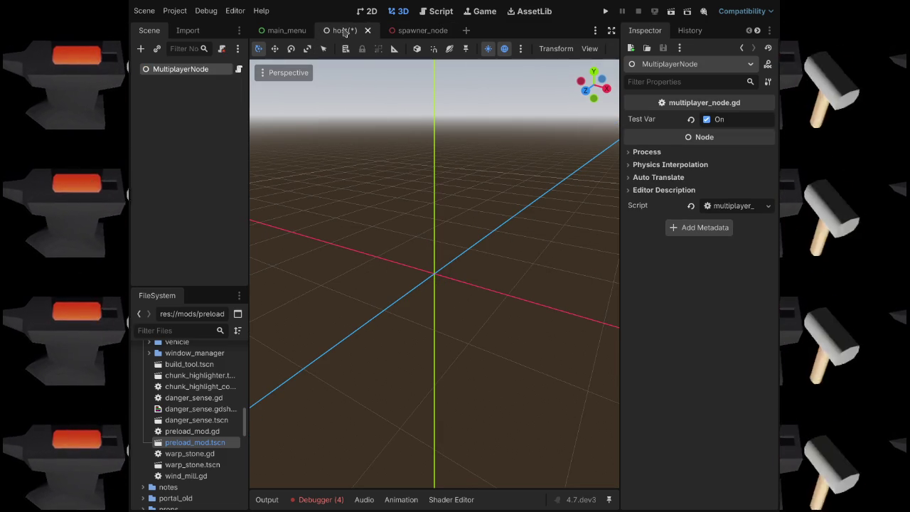
Save the host scene, now holding only MultiplayerNode, and run the project with F5.
key("ctrl+s")
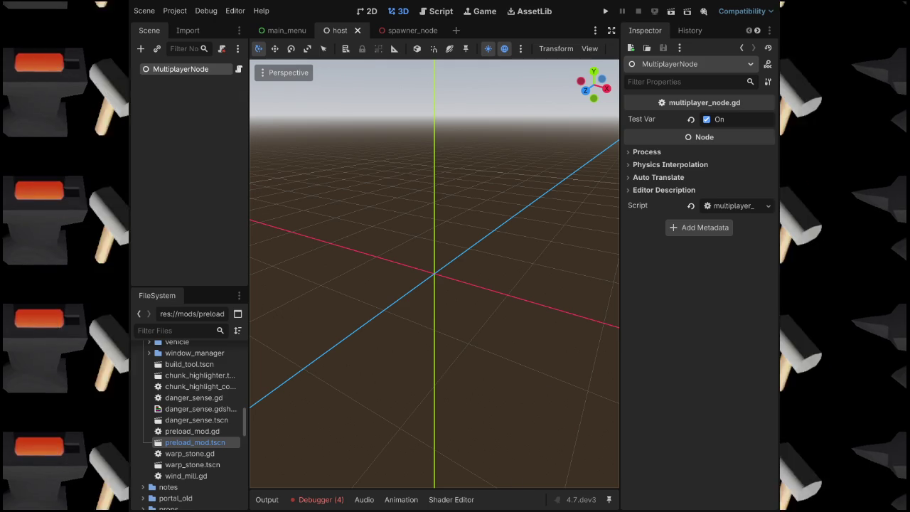
key("ctrl+s")
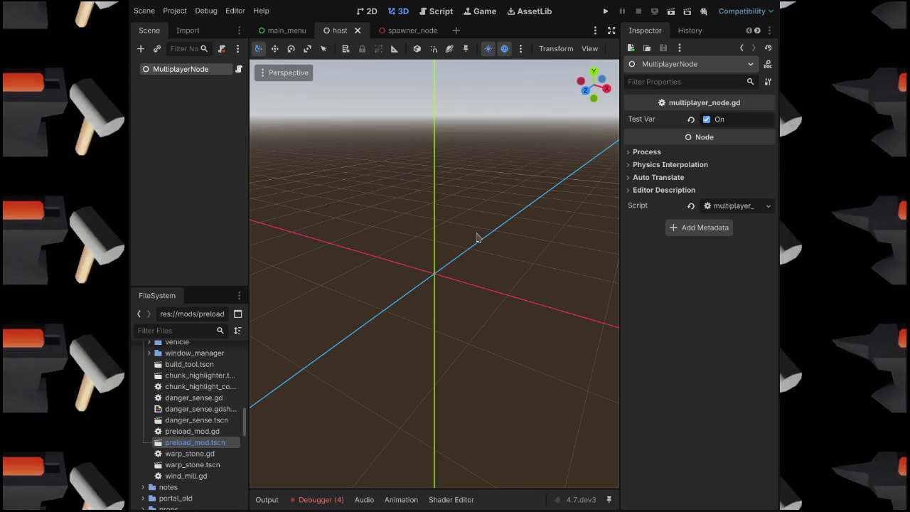
key("F5")
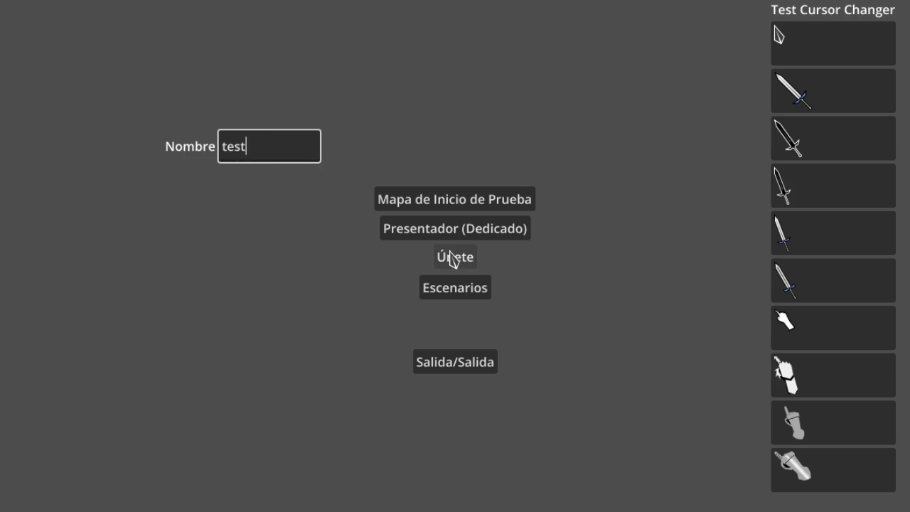
left_click(452, 257)
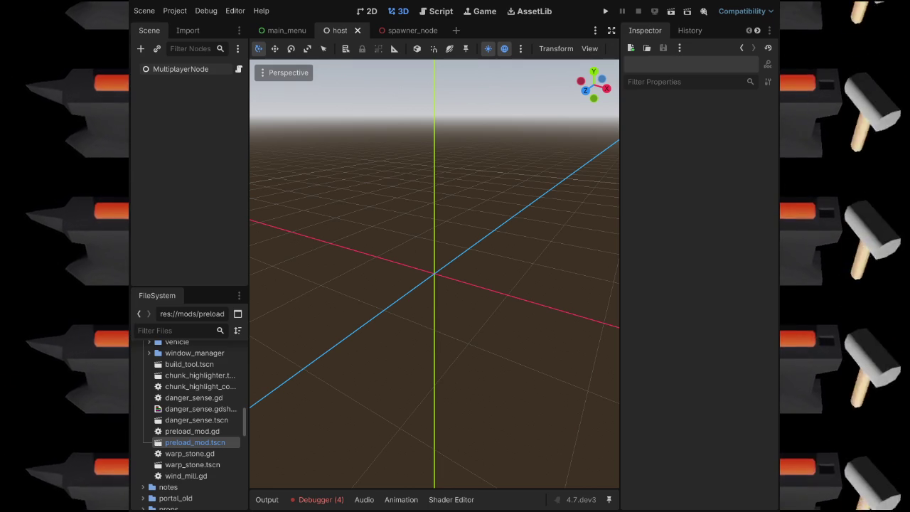
Run the project with F5 and start a game from the main menu.
key("F5")
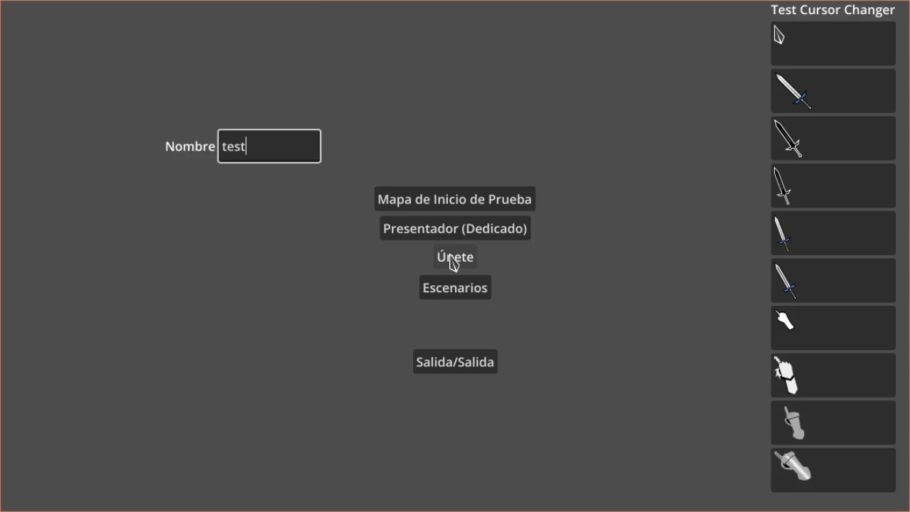
left_click(450, 262)
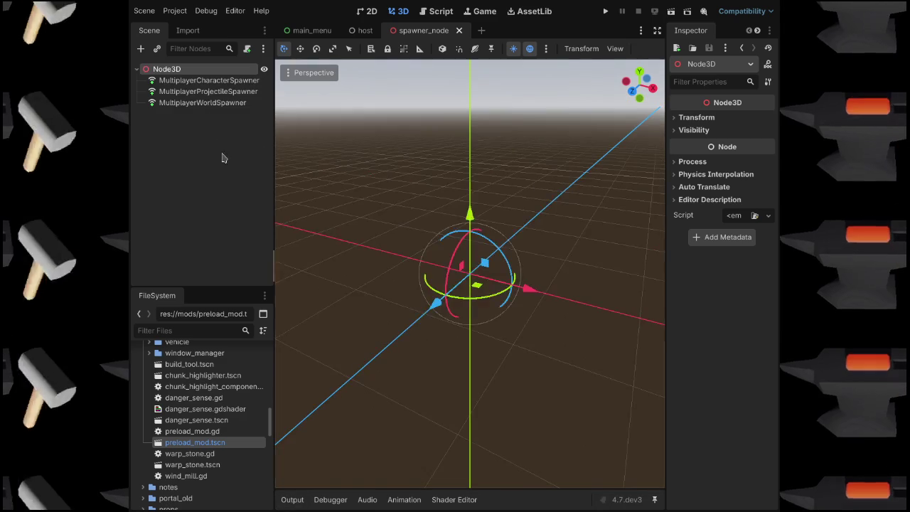
Check the world spawner's auto spawn list, test-run, then save spawner_node and join as client.
left_click(192, 102)
left_click(698, 150)
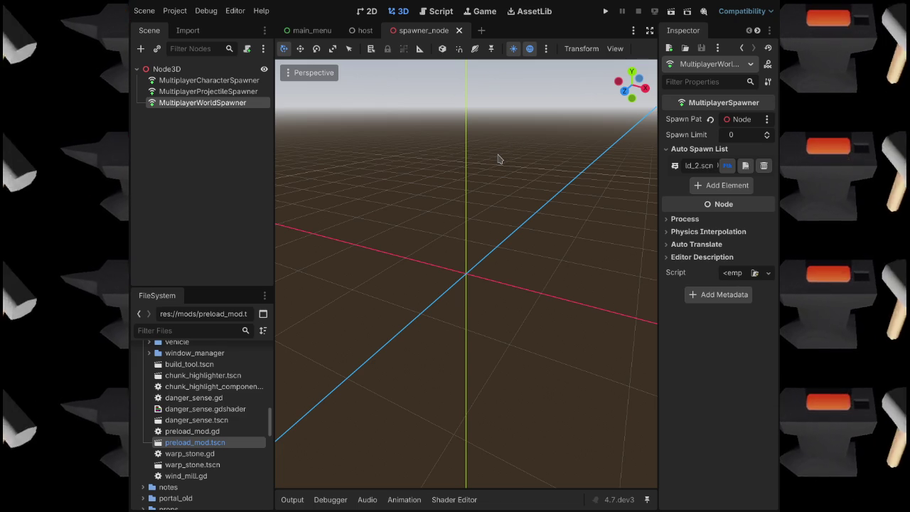
key("F5")
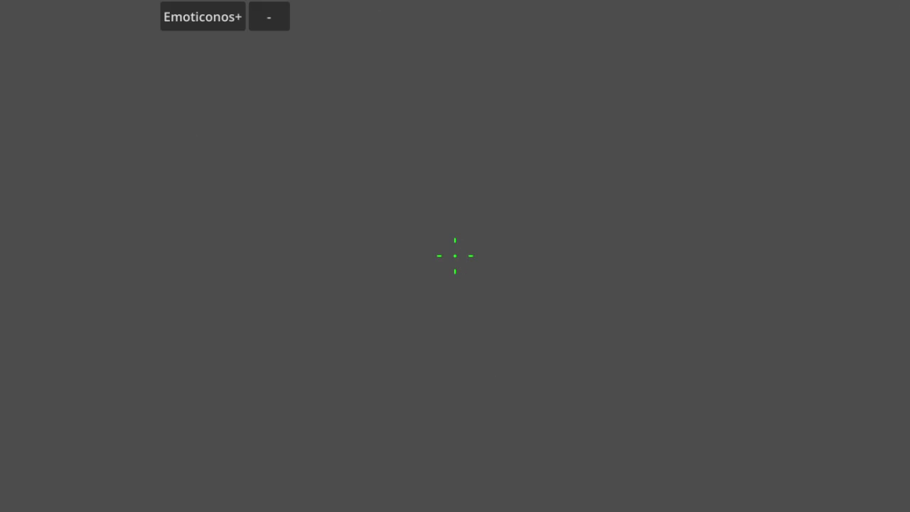
key("F8")
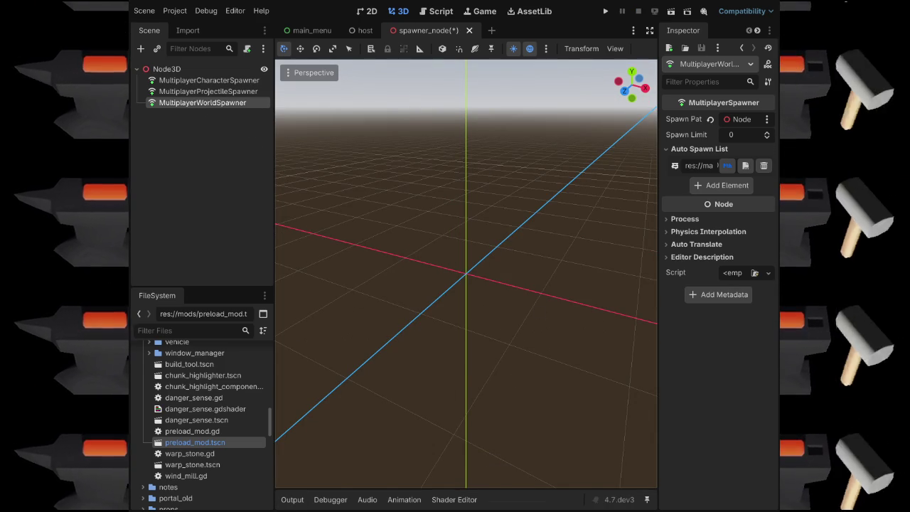
key("ctrl+s")
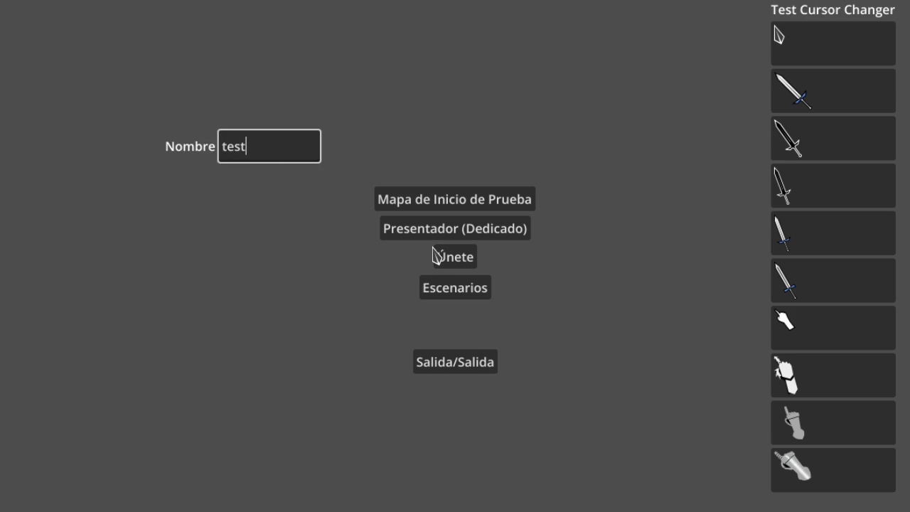
left_click(458, 264)
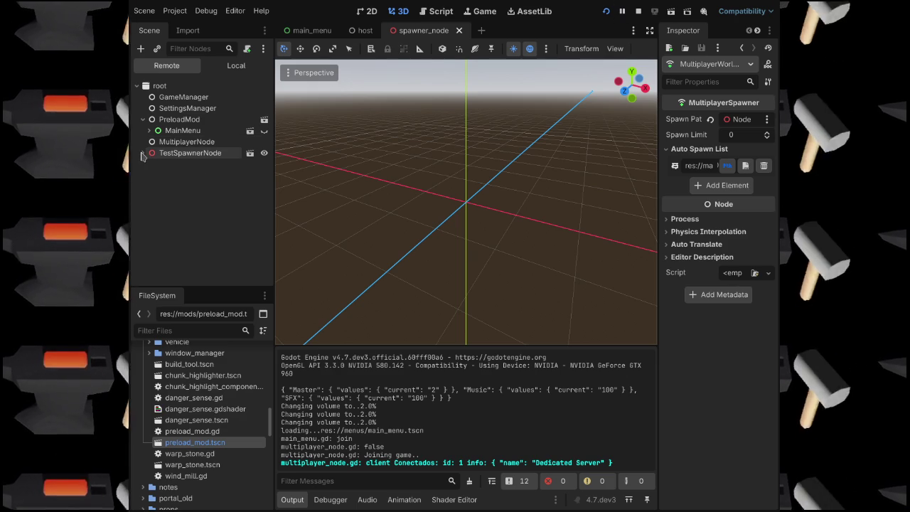
Expand the running TestSpawnerNode and read the world spawner's full scene path.
left_click(142, 153)
left_click(150, 197)
left_click(150, 198)
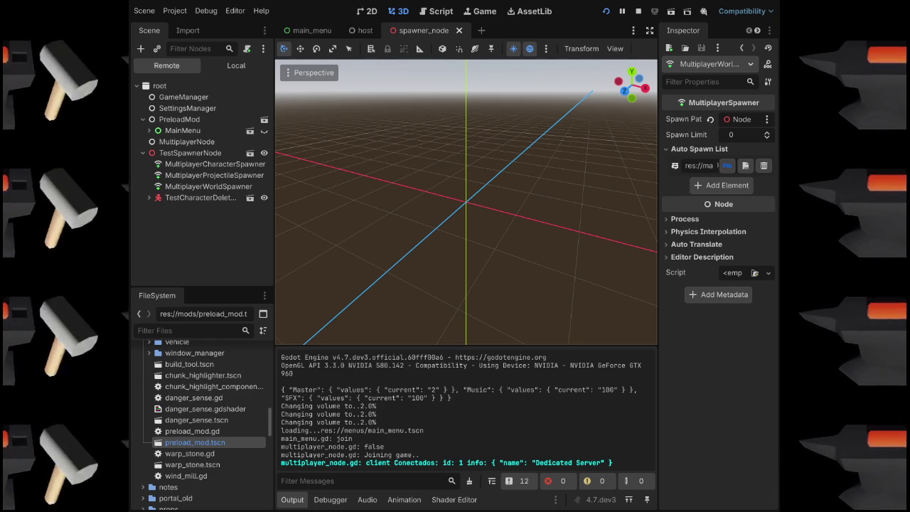
left_click(213, 187)
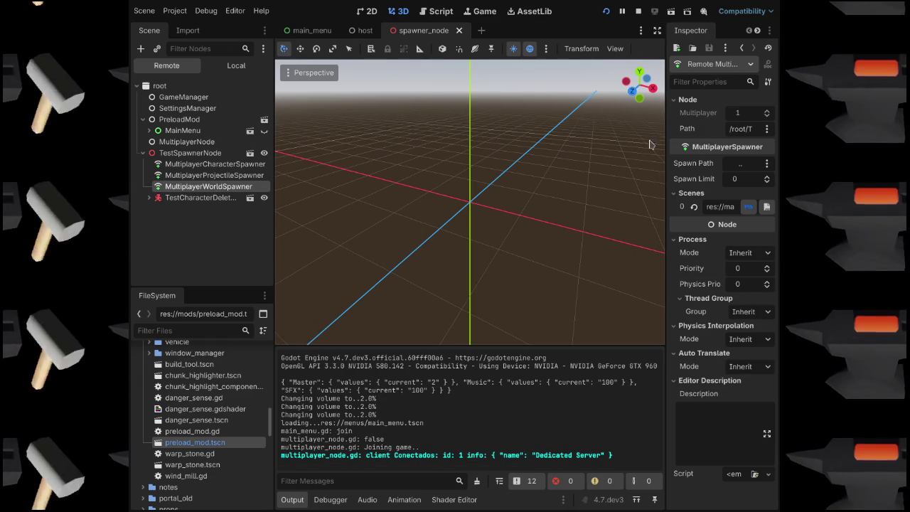
left_click_drag(708, 207, 728, 203)
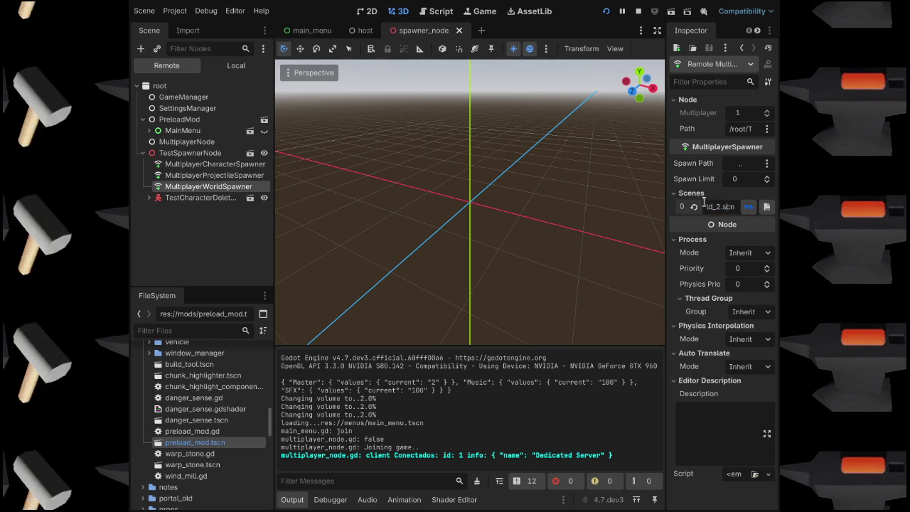
Read the character and projectile spawners' scene paths, then stop the game.
left_click(209, 164)
left_click_drag(711, 207, 752, 207)
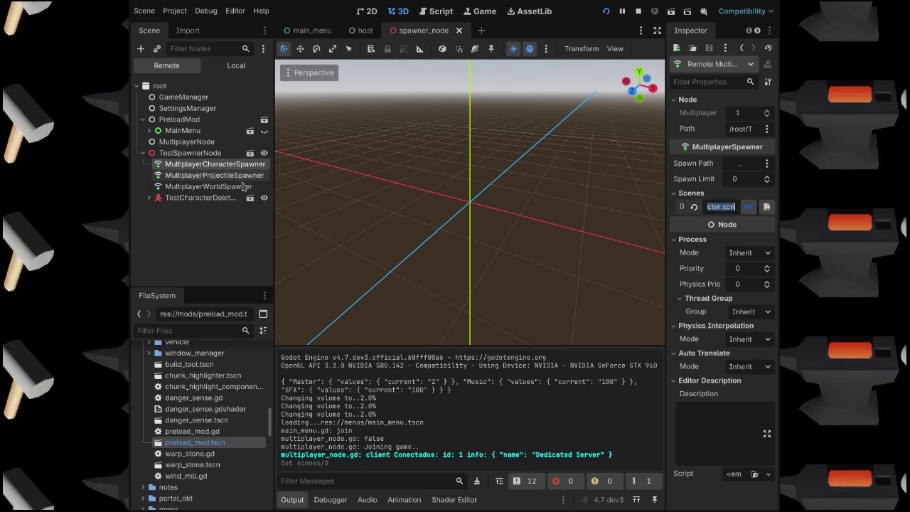
left_click(214, 175)
left_click_drag(711, 207, 751, 207)
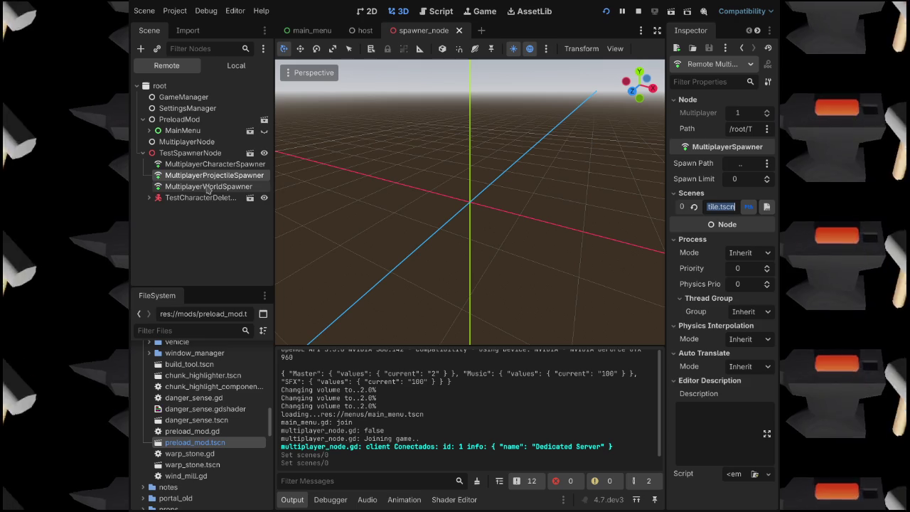
left_click(222, 224)
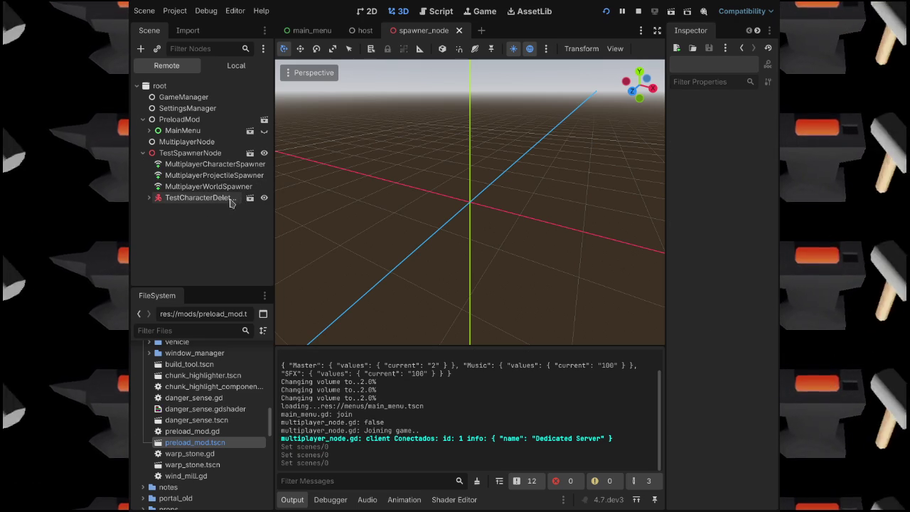
left_click(206, 165)
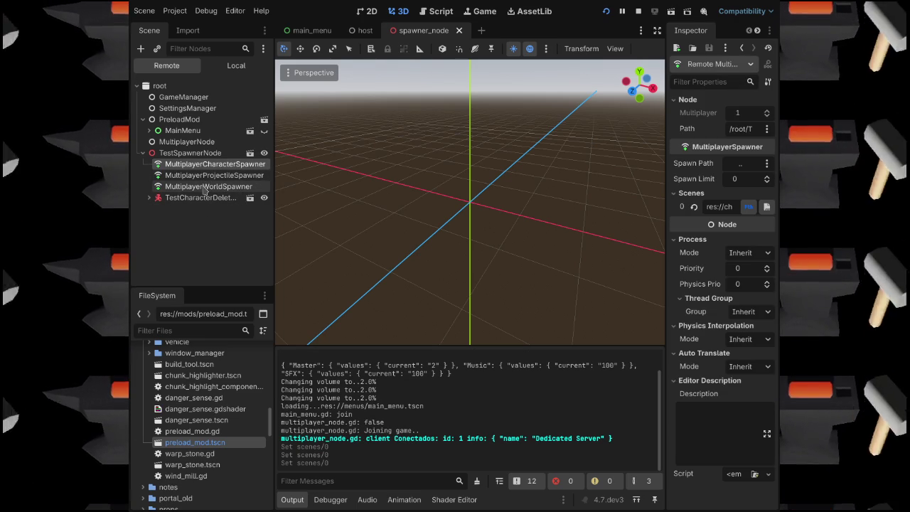
left_click(638, 11)
Expand the character spawner's Auto Spawn List and widen the Inspector to compare spawners.
left_click(213, 82)
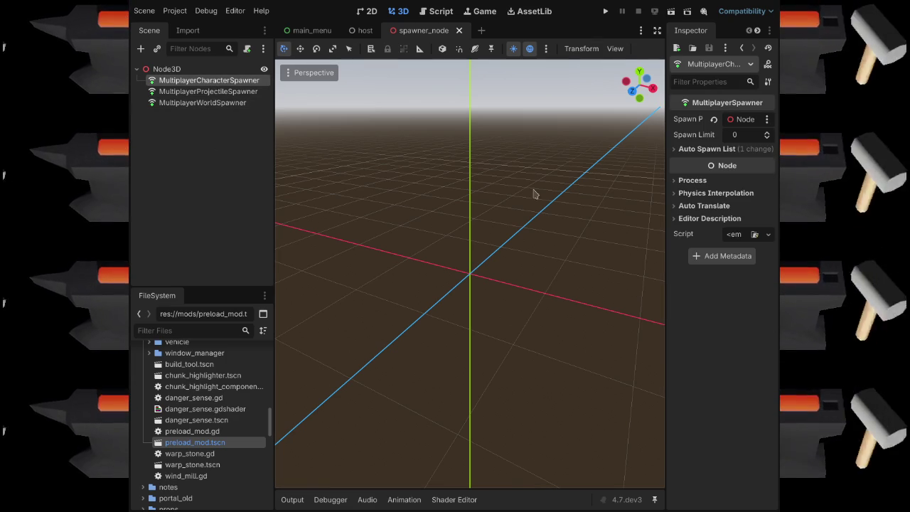
left_click(699, 148)
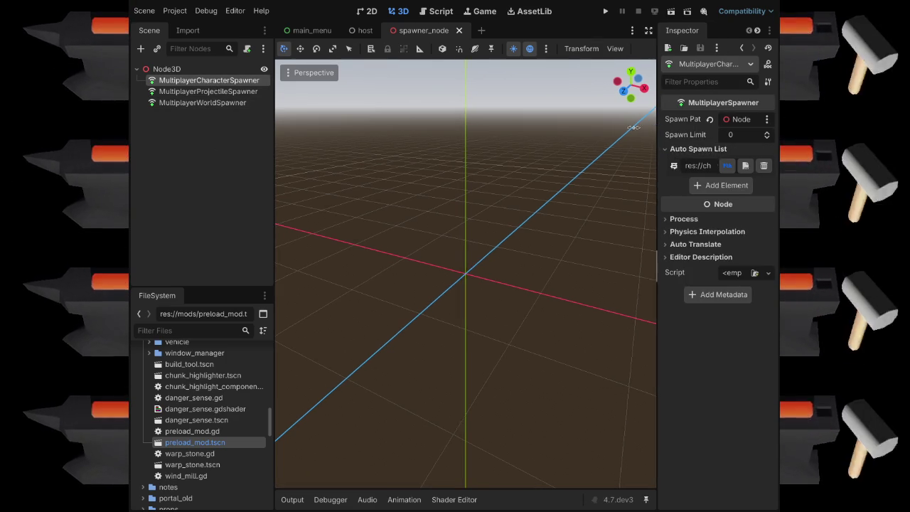
left_click_drag(658, 126, 582, 125)
left_click(183, 103)
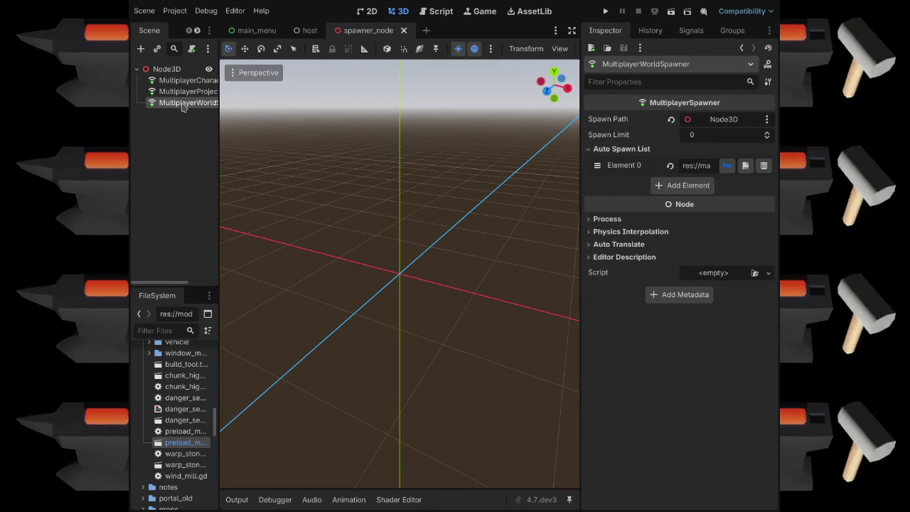
left_click(186, 91)
left_click(188, 81)
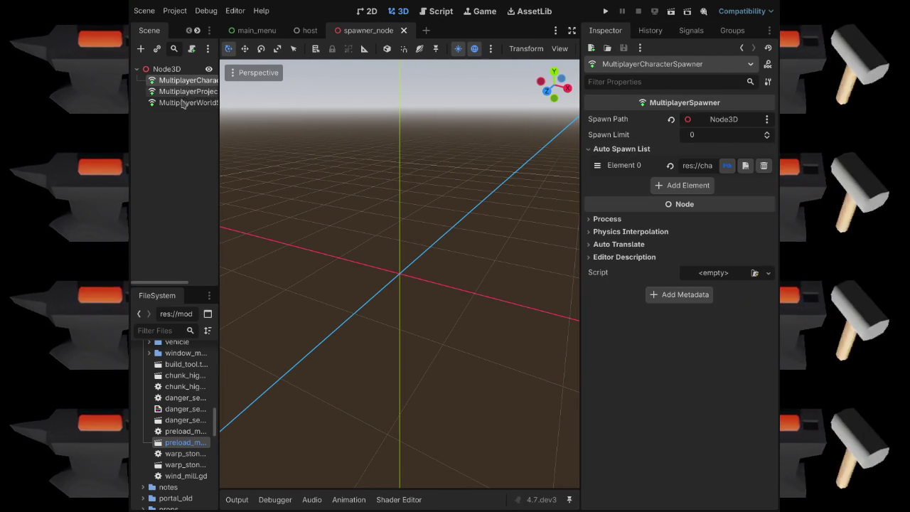
Compare the world and projectile spawners' auto spawn entries, then return to the host scene.
left_click(186, 103)
left_click(208, 92)
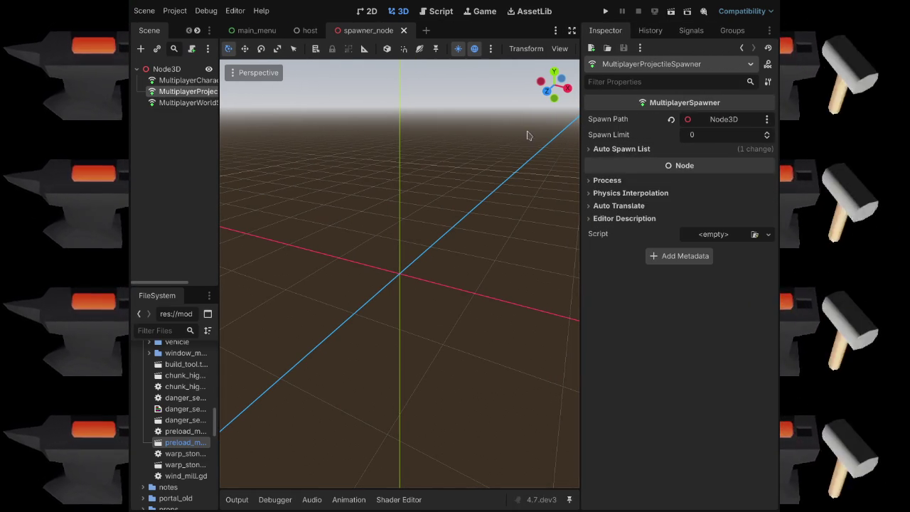
left_click(590, 150)
left_click(184, 81)
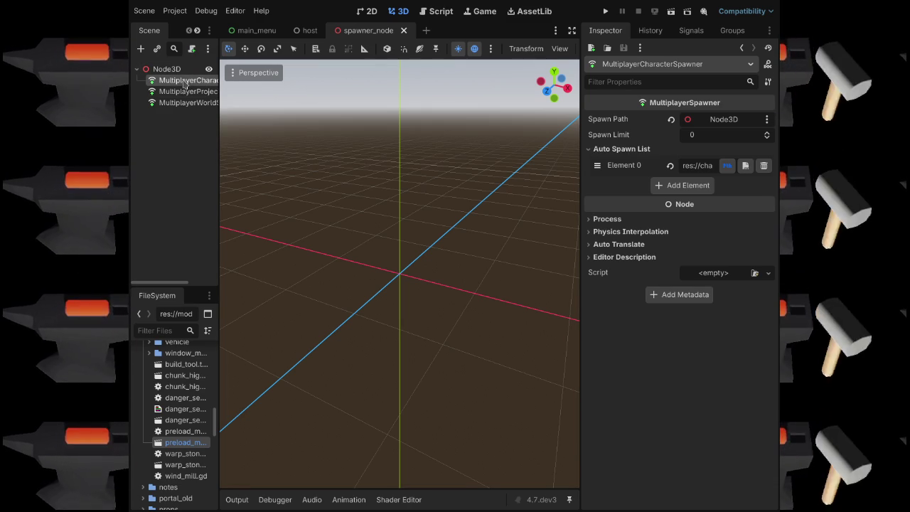
left_click(188, 103)
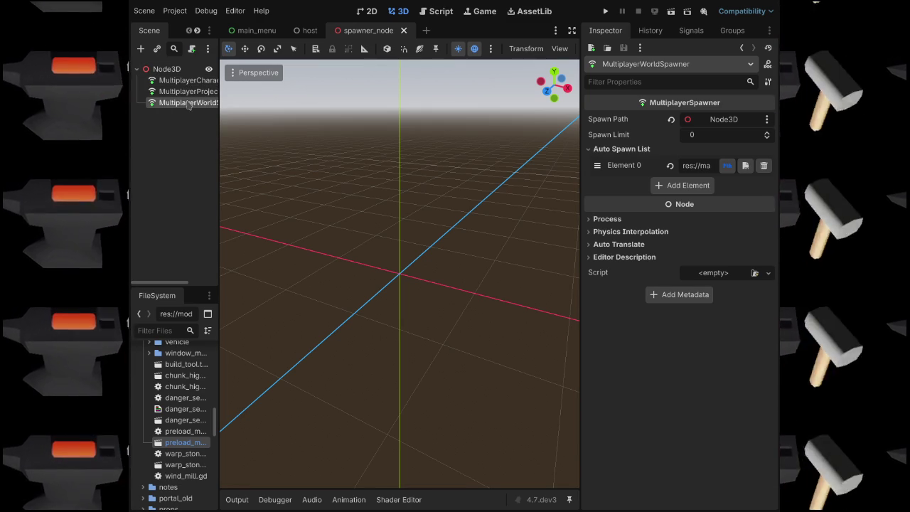
left_click(170, 69)
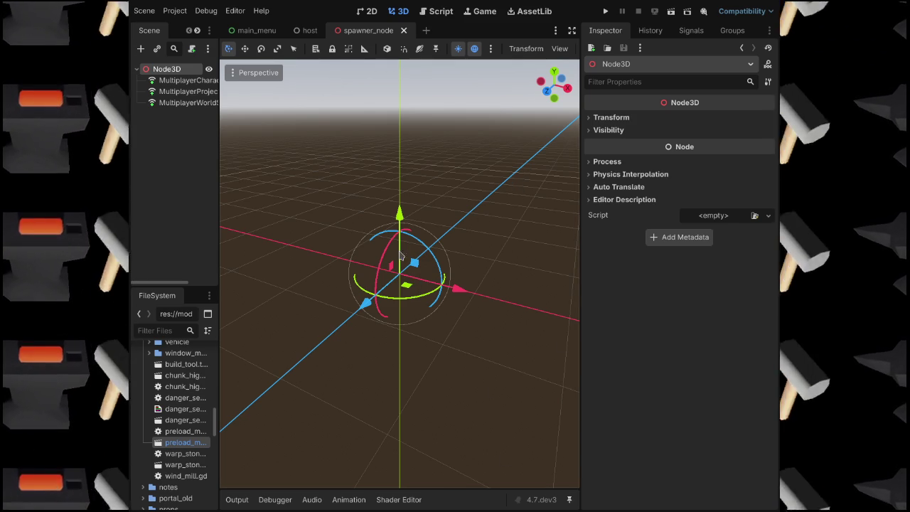
left_click(310, 30)
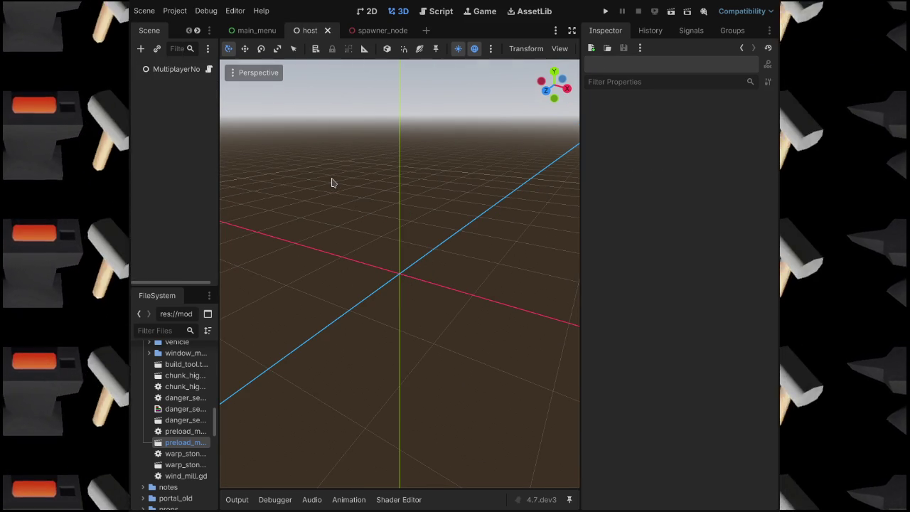
Run the project and expand TestSpawnerNode in the widened Remote tree.
key("F5")
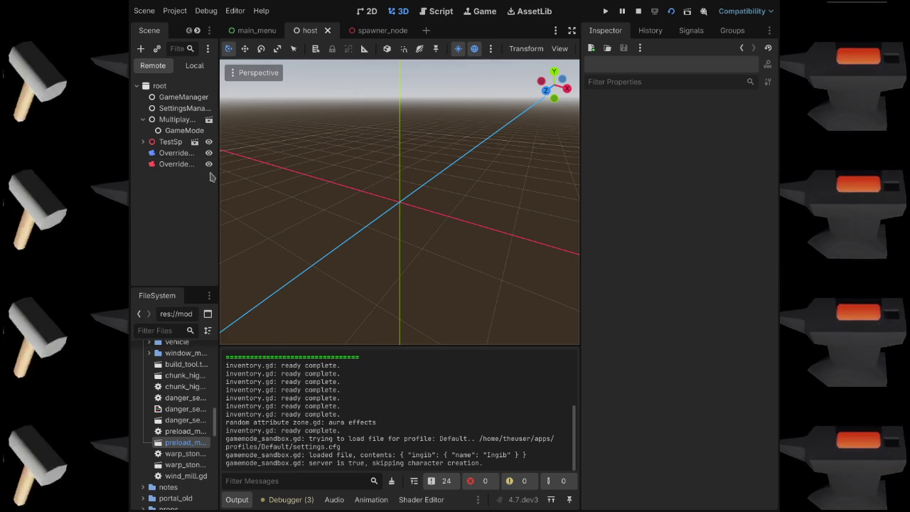
left_click_drag(219, 178, 289, 179)
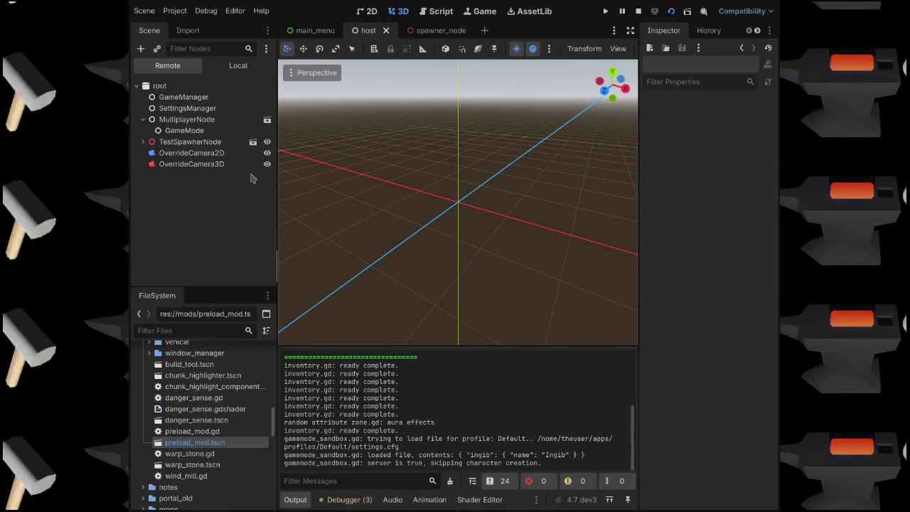
left_click(188, 165)
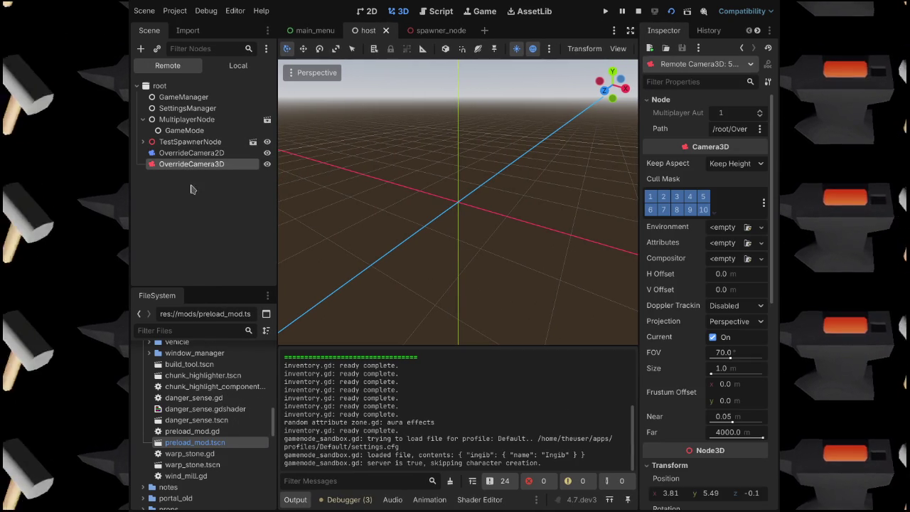
left_click(143, 141)
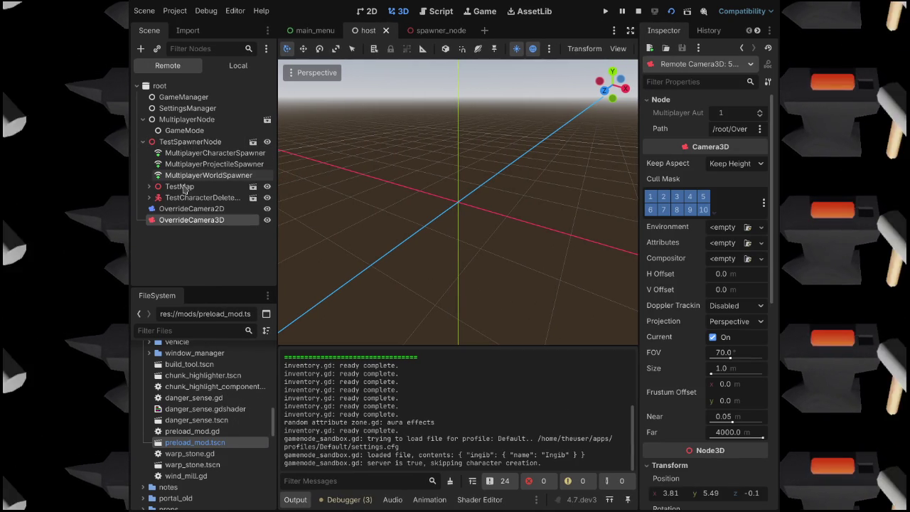
Check TestMap's children, then view MultiplayerWorldSpawner's scene ending in d_2.scn.
left_click(179, 186)
left_click(148, 186)
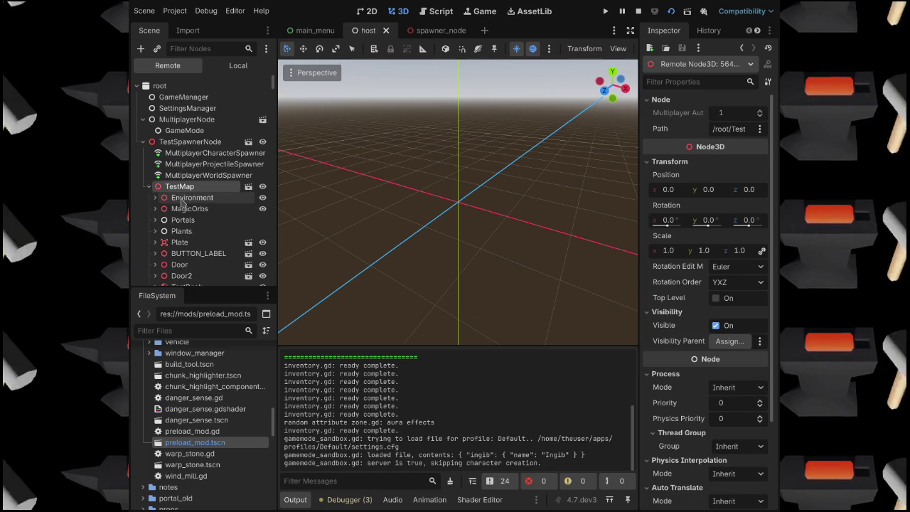
left_click(148, 186)
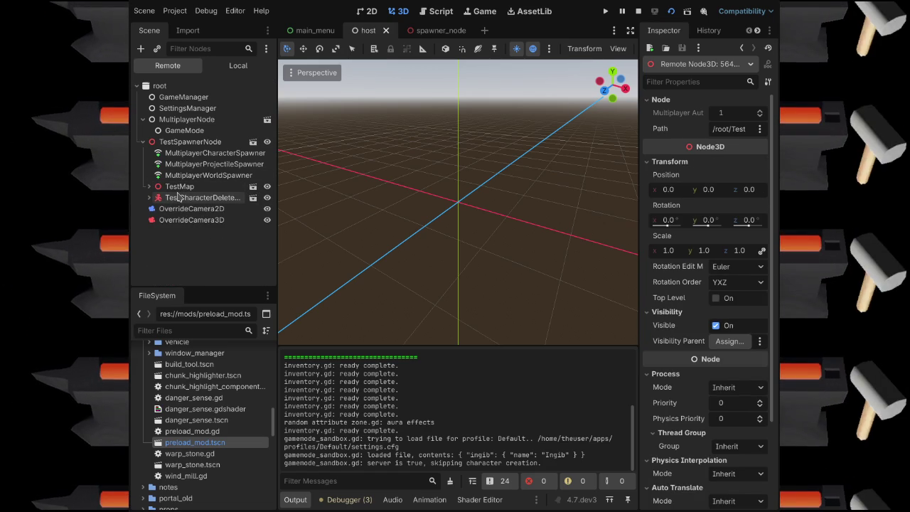
left_click(150, 187)
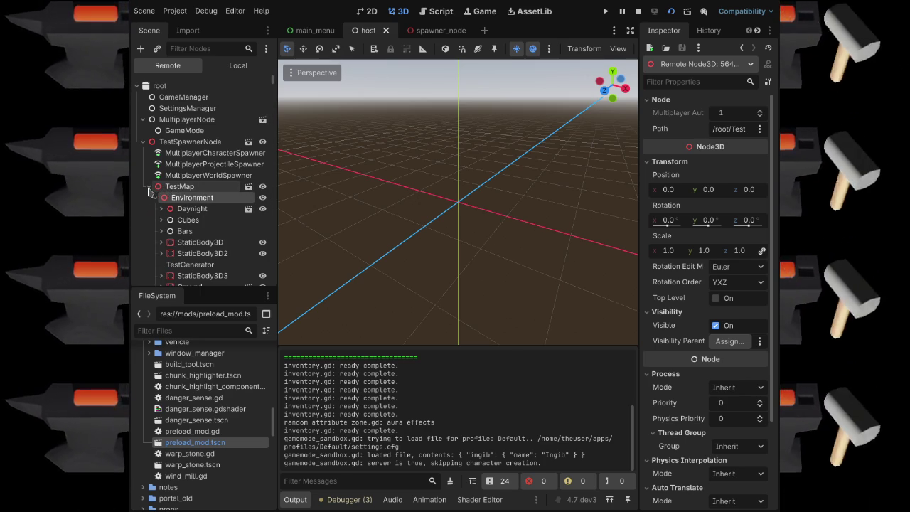
left_click(150, 186)
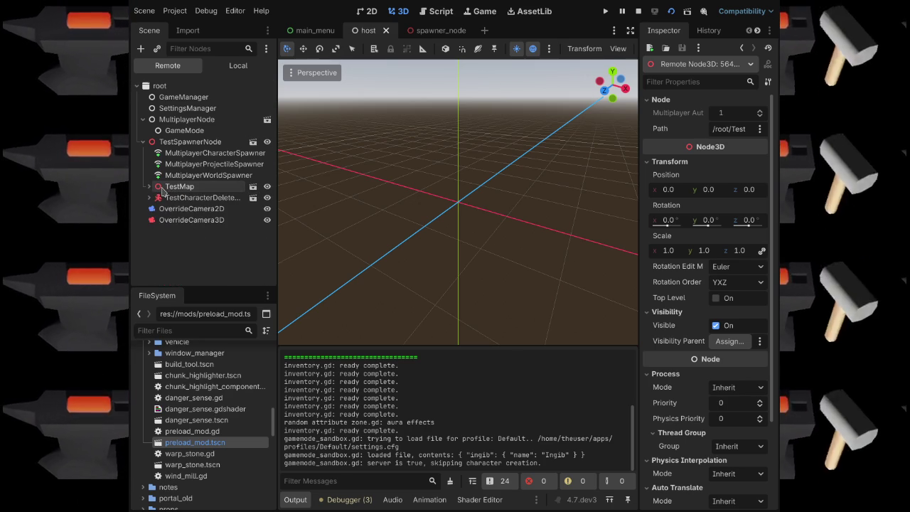
left_click(205, 175)
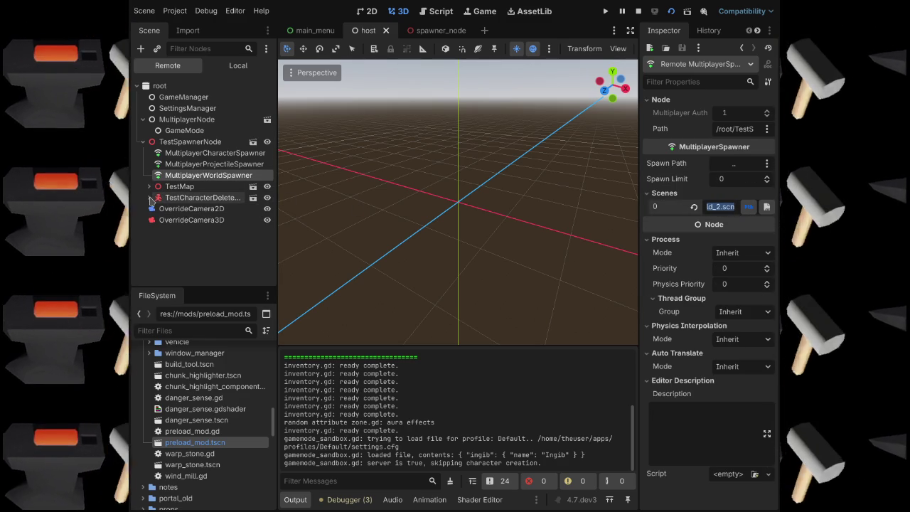
Read MultiplayerCharacterSpawner's full Scenes path, deselect it, and stop the game.
left_click(192, 157)
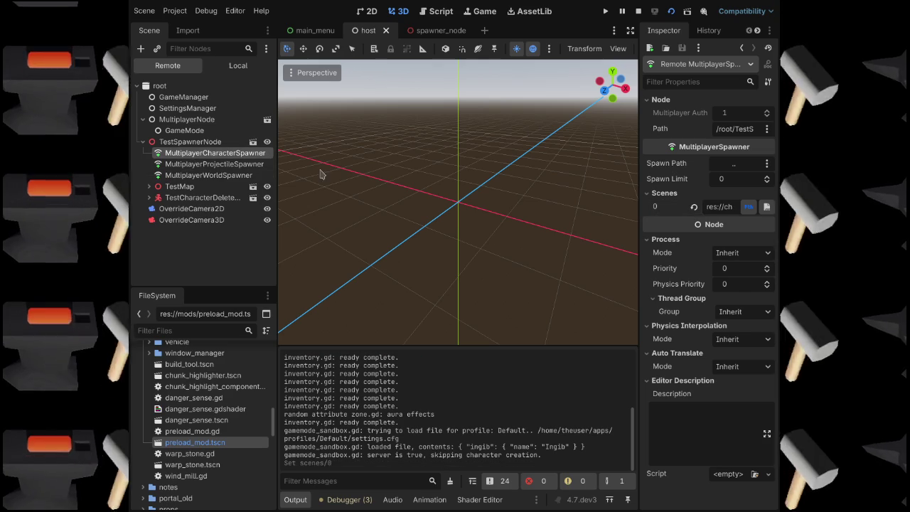
double_click(738, 205)
left_click_drag(743, 204, 746, 204)
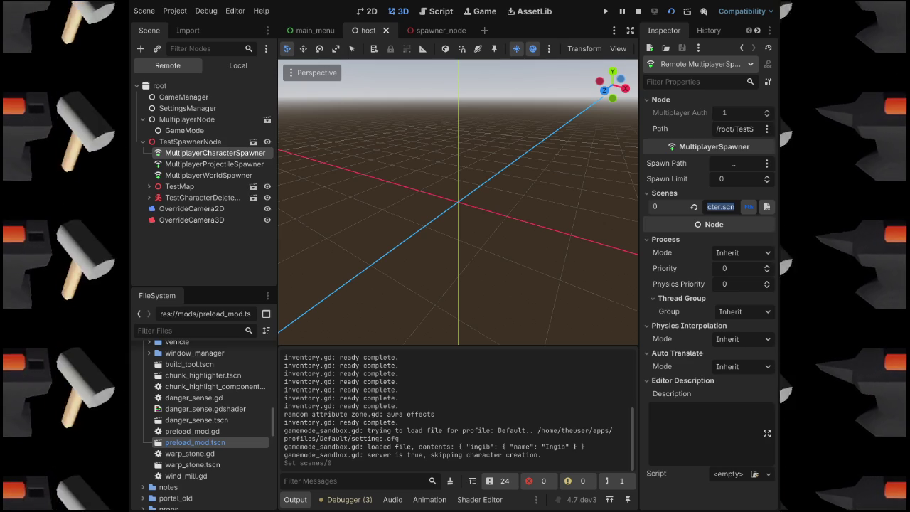
left_click(217, 253)
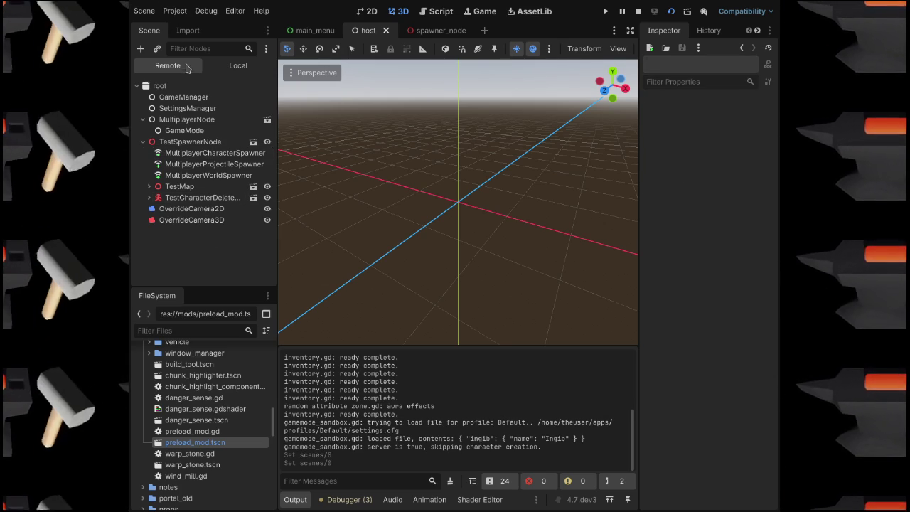
left_click(638, 11)
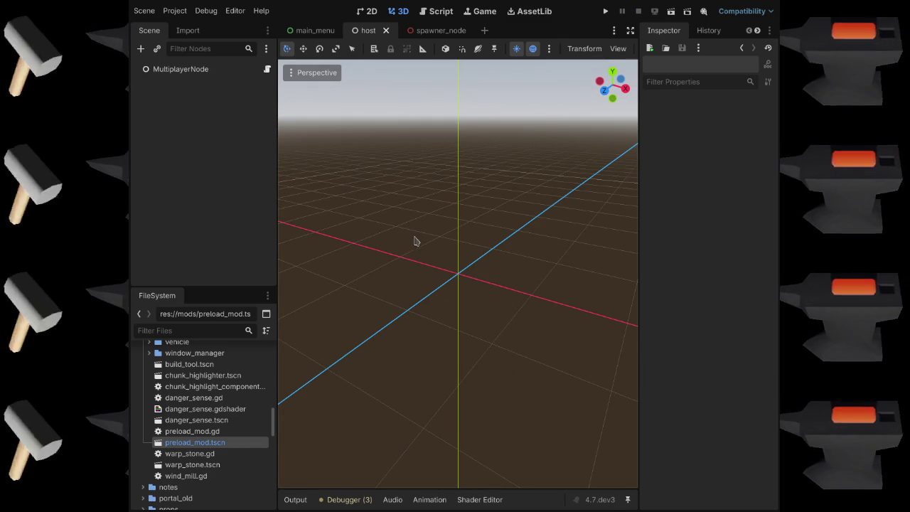
Run the project again with F5.
key("F5")
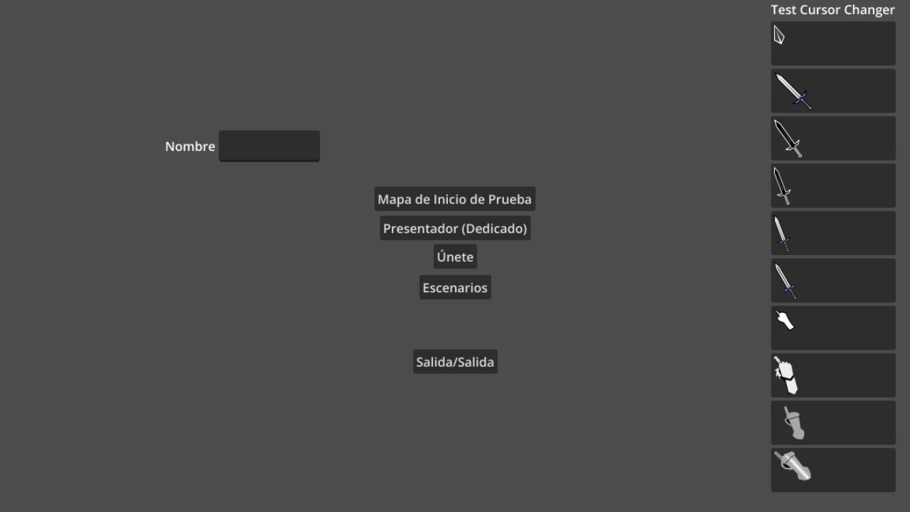
Join the game as 'test', then open and close the Emoticonos+ emote list.
type("test")
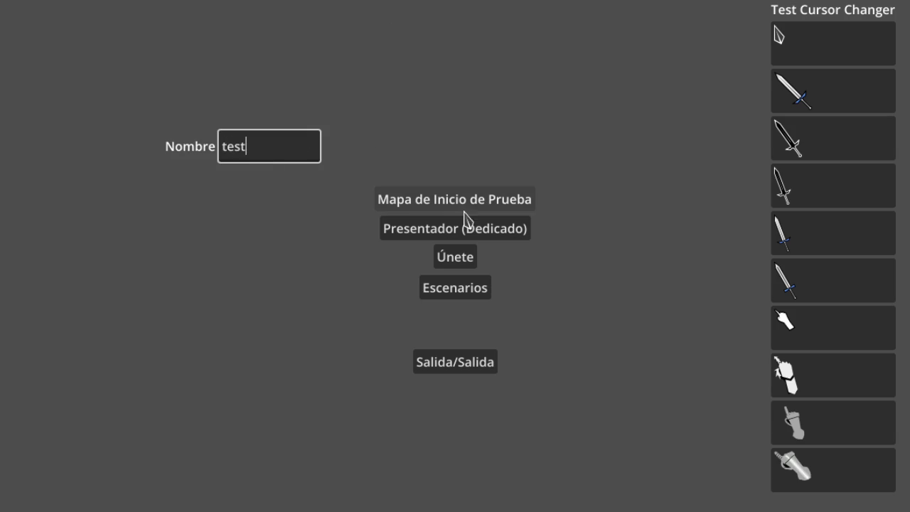
left_click(461, 256)
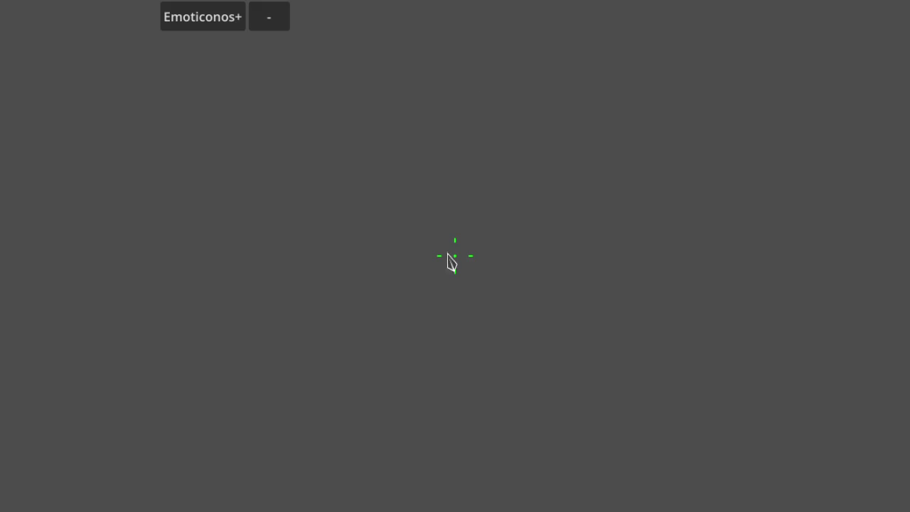
left_click(223, 20)
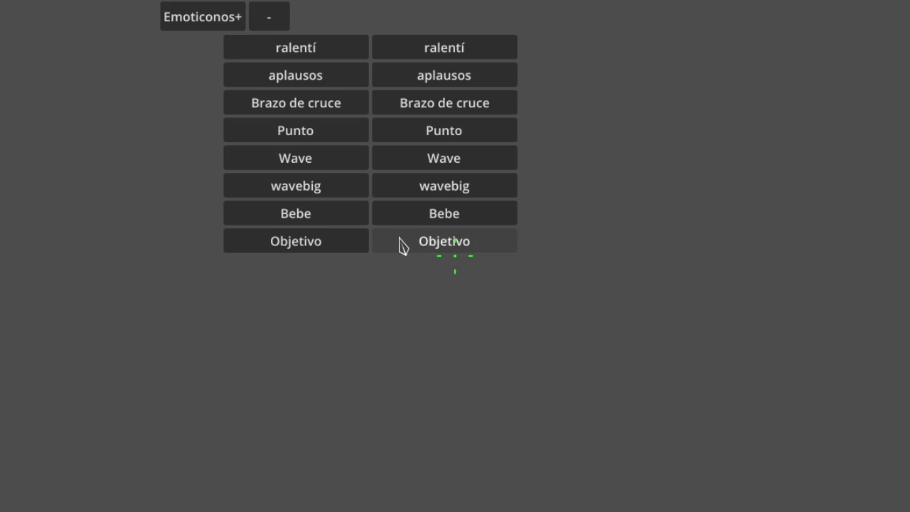
left_click(278, 15)
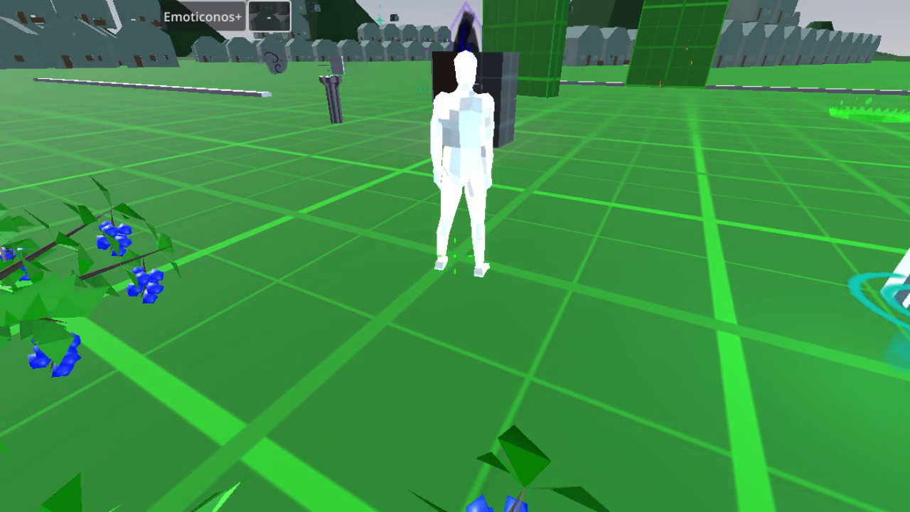
Walk the character forward and jump up onto the dark block.
scroll(567, 226, "down", 5)
key("s")
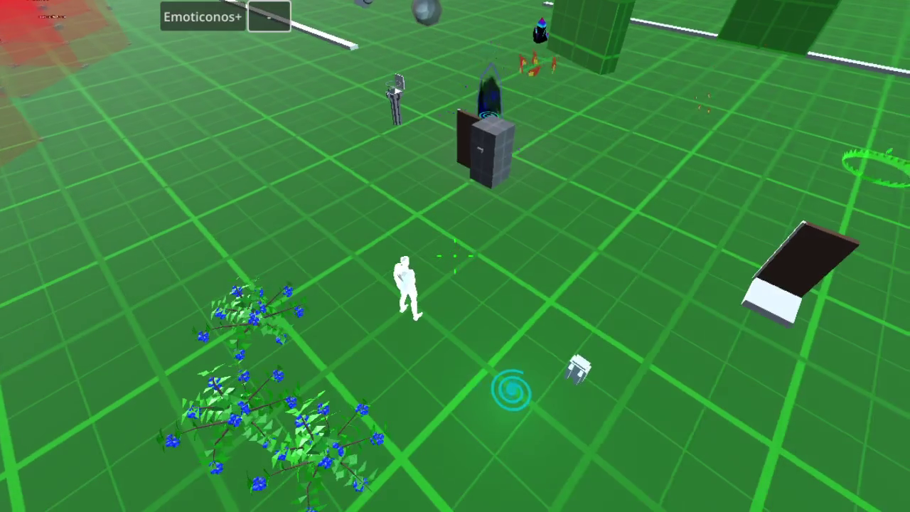
key("w")
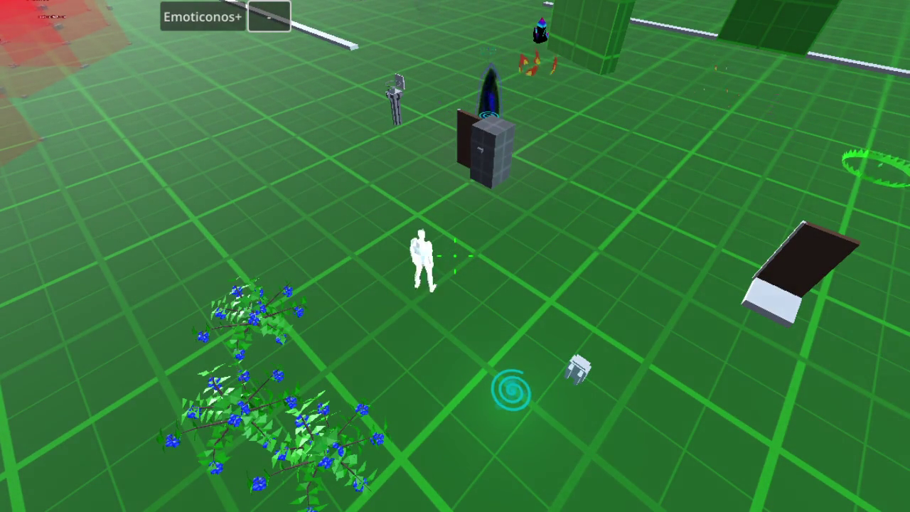
key("w")
key("space")
key("w")
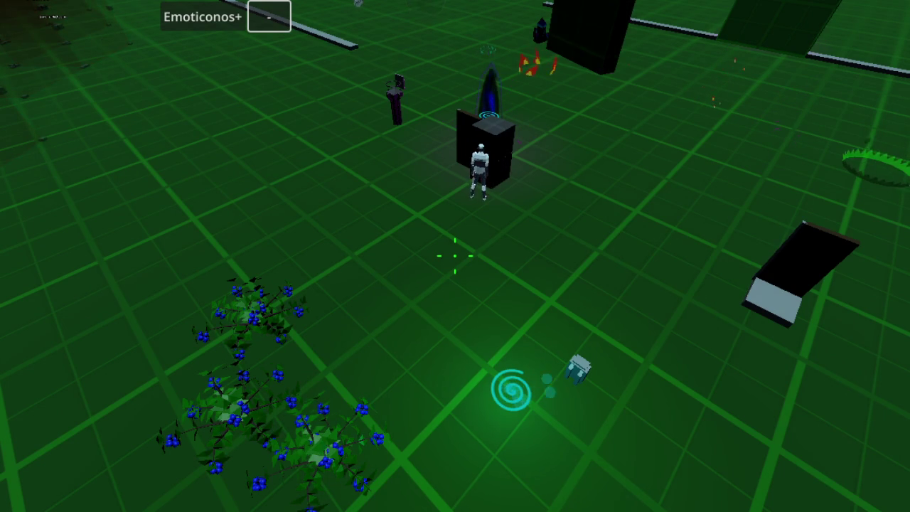
Walk the character right and down around the map onto the dark ramp.
key("Right")
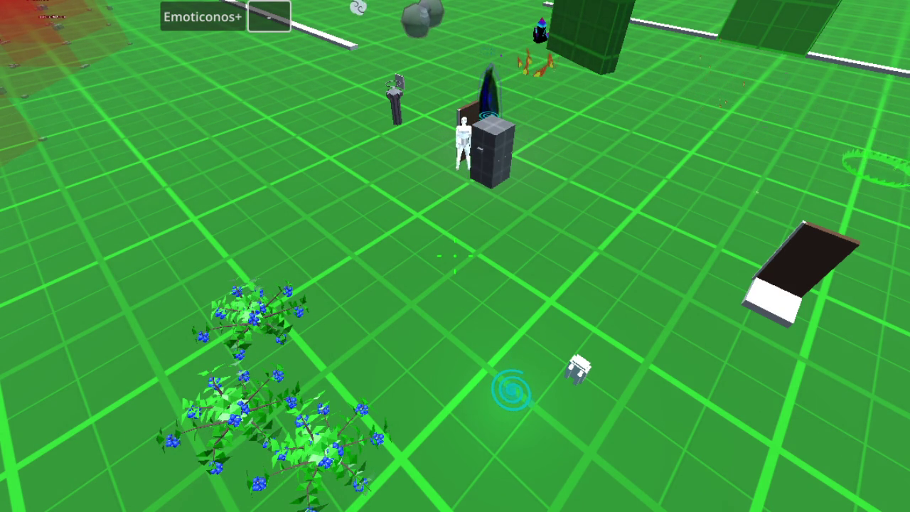
key("d")
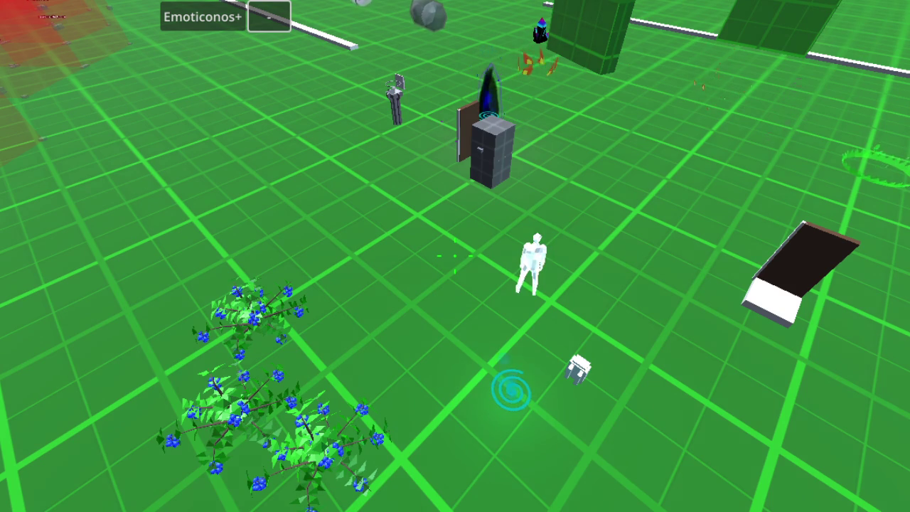
key("w")
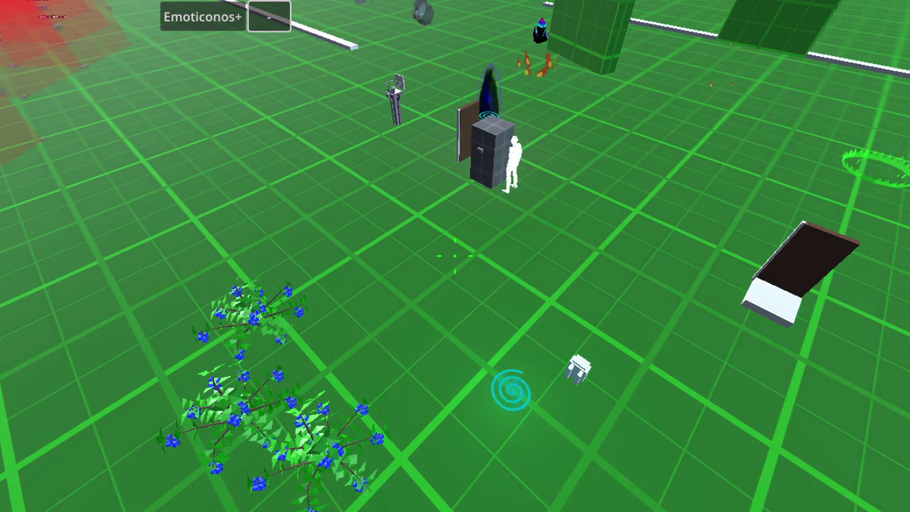
key("d")
key("s")
key("d")
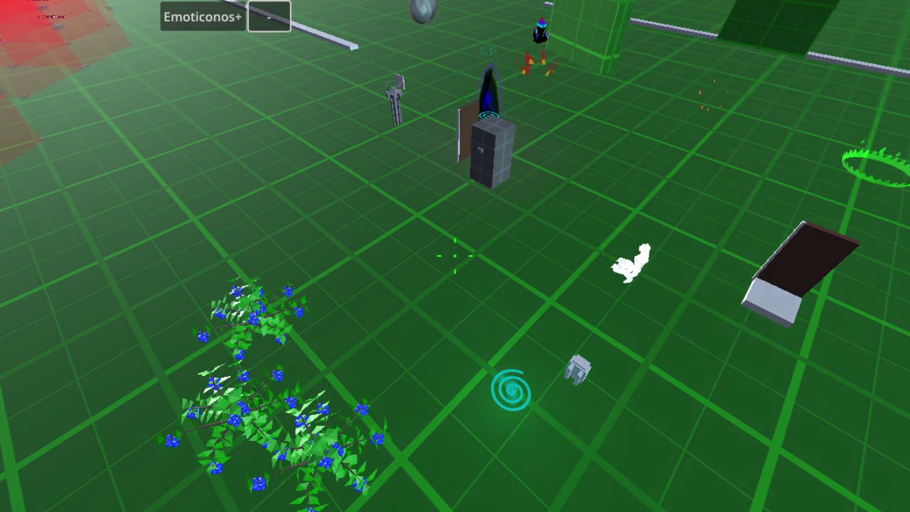
key("d")
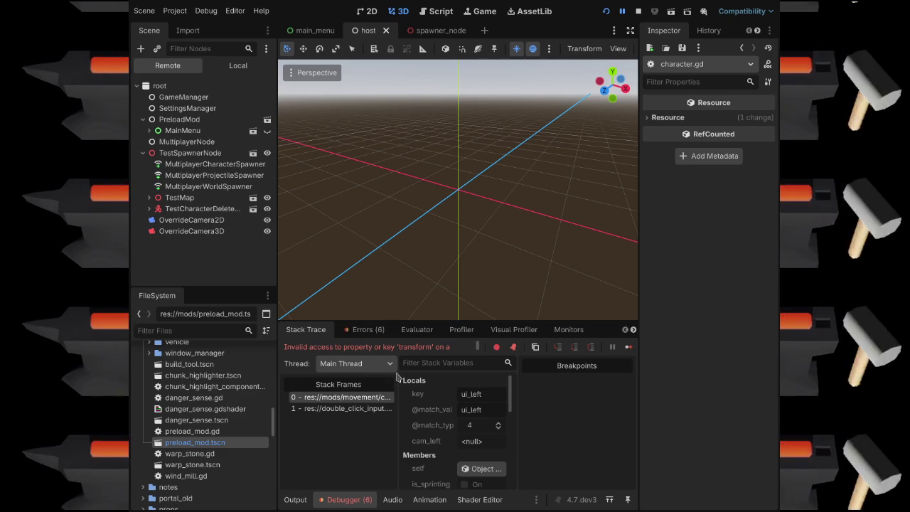
Widen the Stack Frames list to trace the error to character.gd line 167.
mouse_move(397, 378)
left_mouse_down()
mouse_move(431, 382)
mouse_move(439, 406)
mouse_move(471, 406)
mouse_move(426, 406)
left_mouse_up()
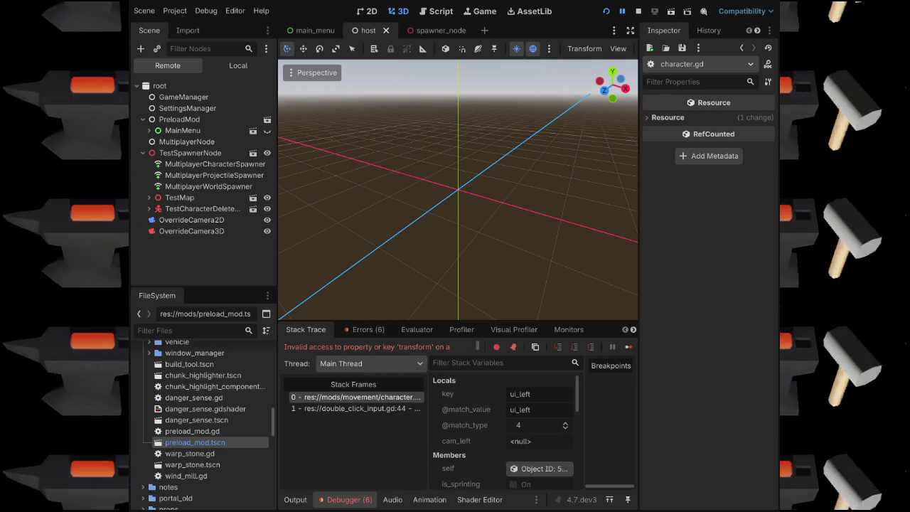
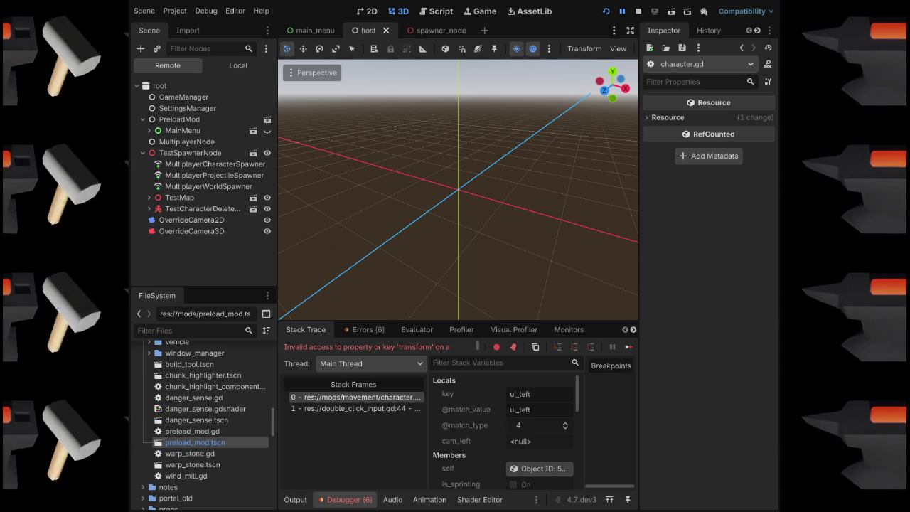
Stop the running game and save the host scene with Ctrl+S.
left_click(638, 12)
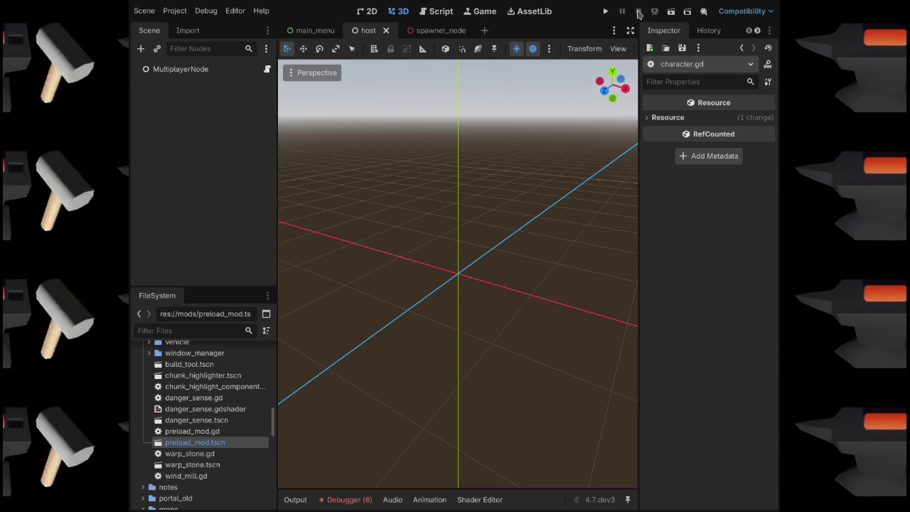
key("ctrl+s")
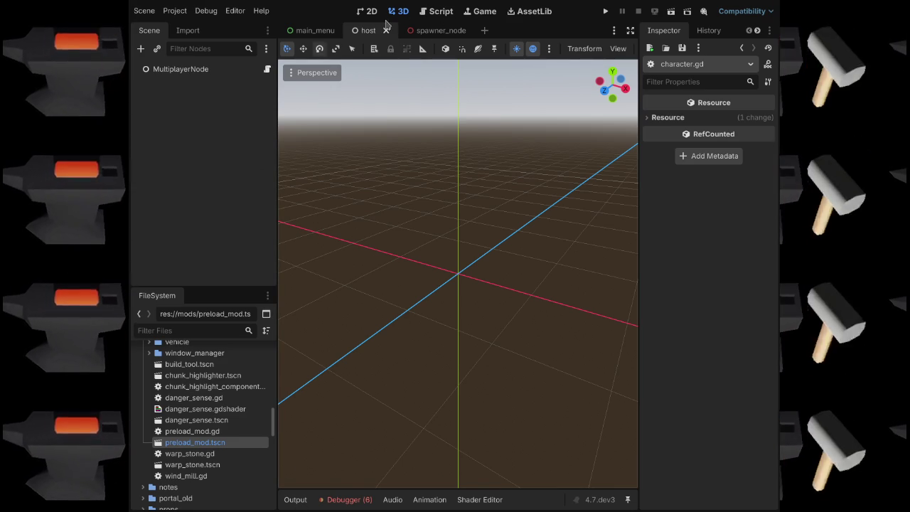
left_click(175, 330)
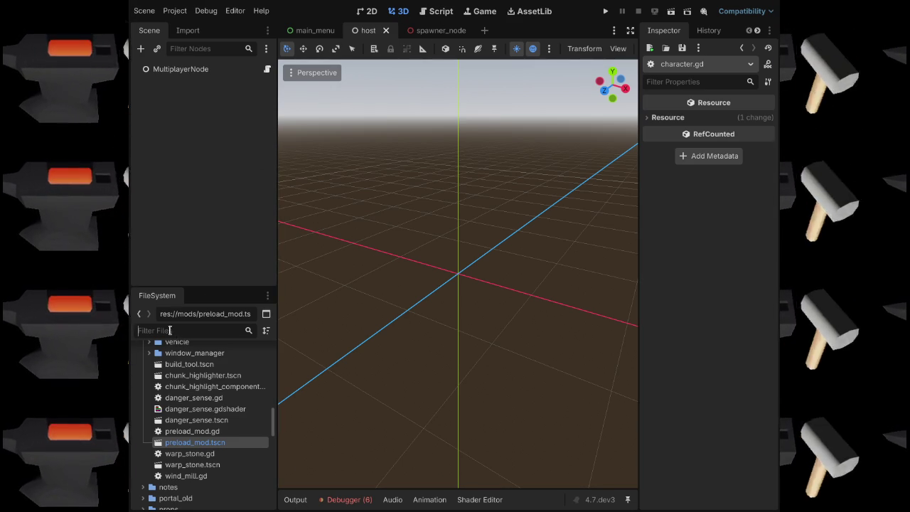
Filter files for 'test_map', open test_map.tscn, and briefly search its nodes for 'ca'.
type("test_map")
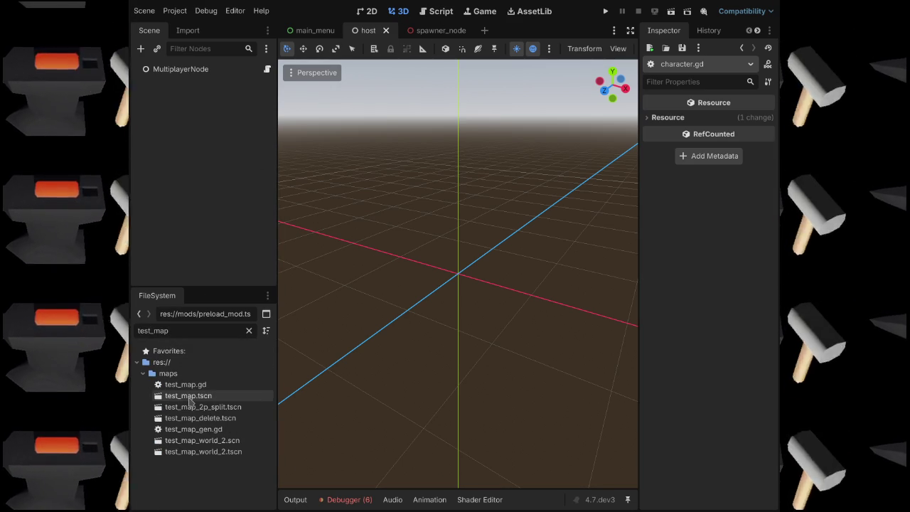
left_click(189, 396)
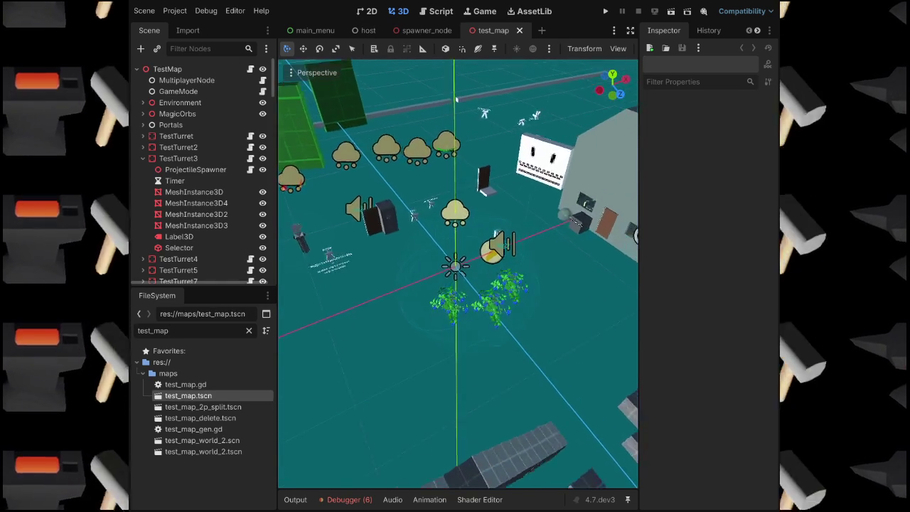
left_click(143, 158)
scroll(185, 185, "down", 5)
left_click(186, 49)
type("cam")
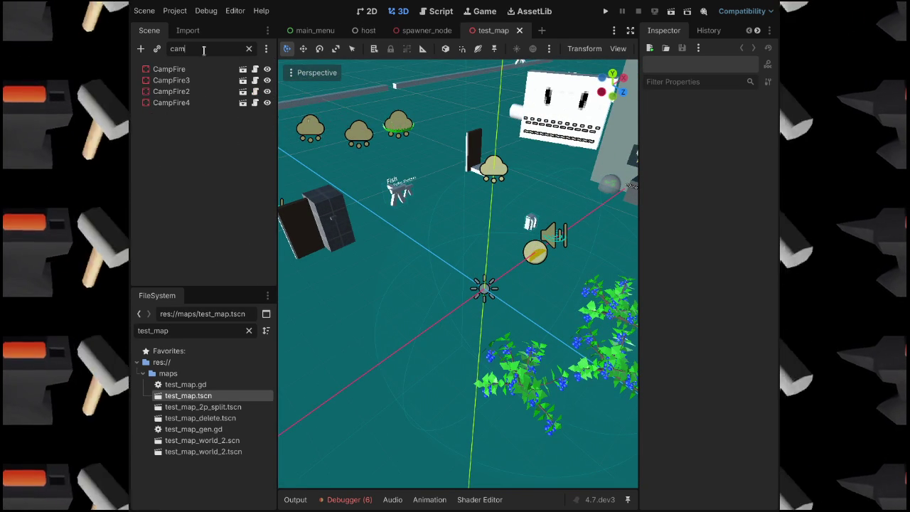
left_click(249, 49)
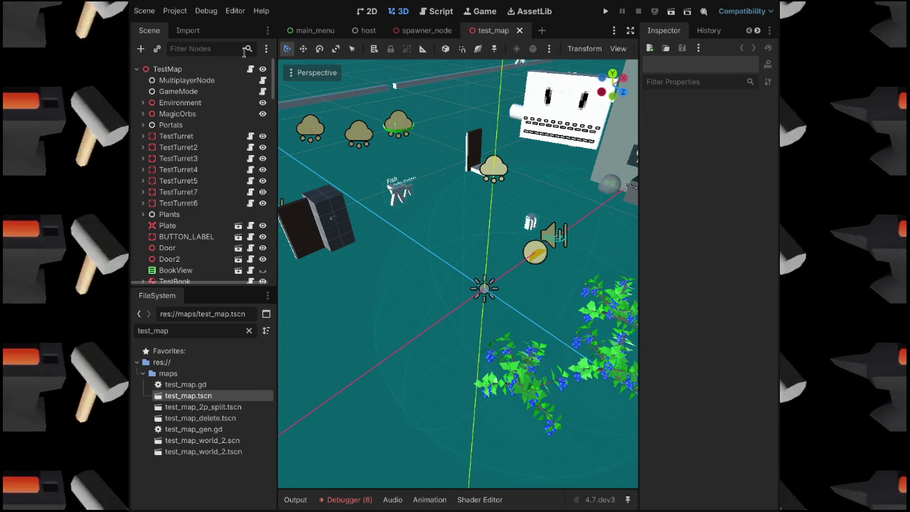
left_click(262, 91)
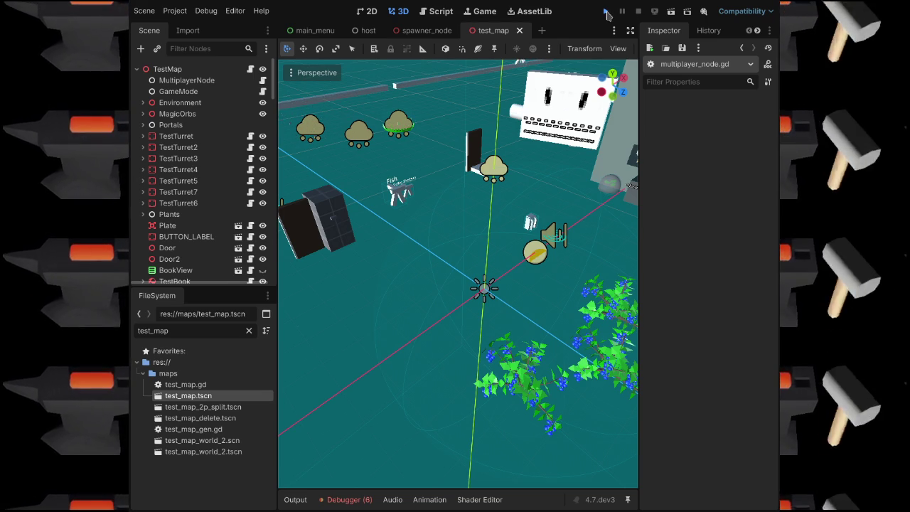
left_click(606, 12)
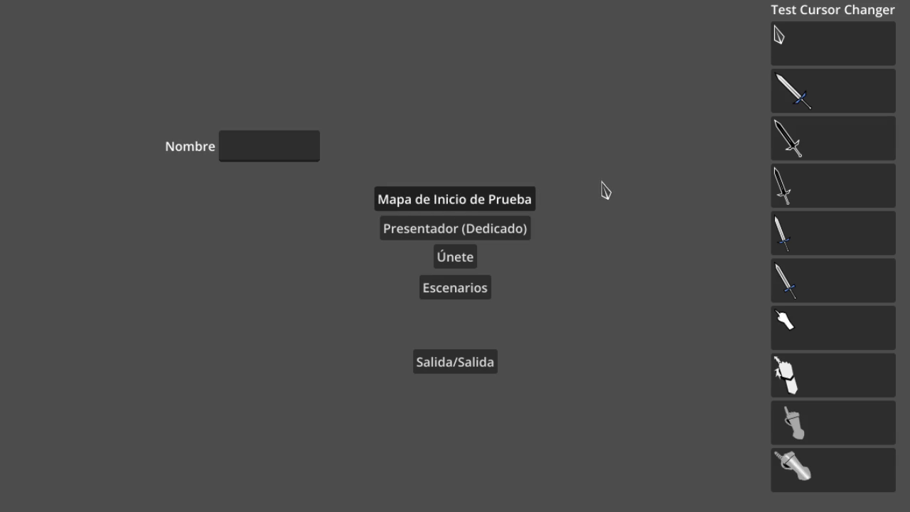
key("Return")
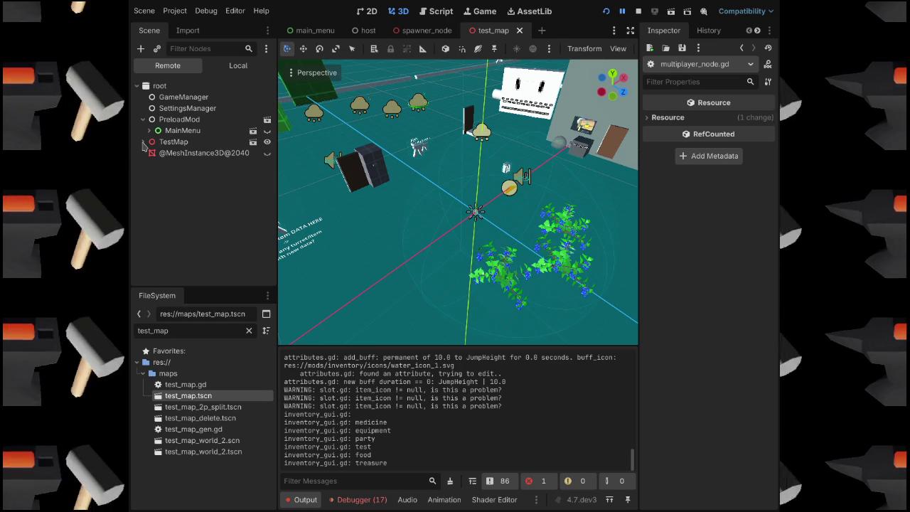
left_click(142, 120)
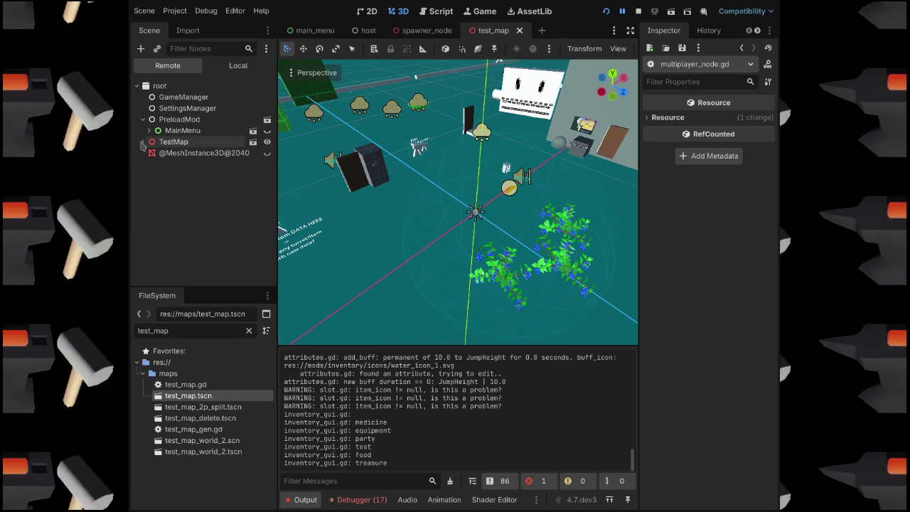
left_click(197, 153)
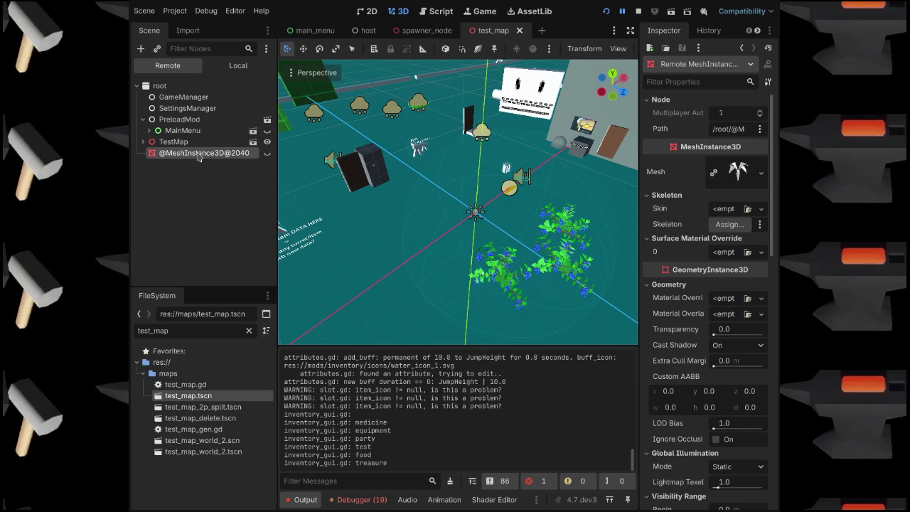
left_click(199, 155)
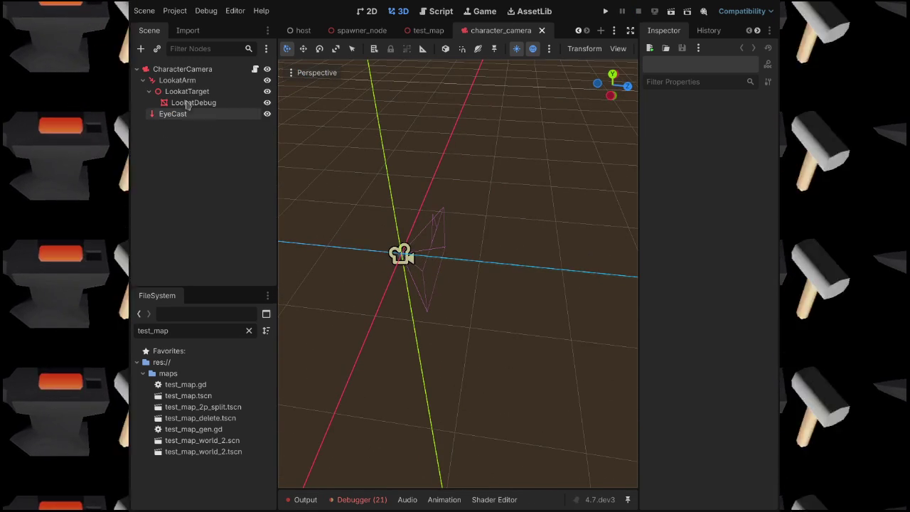
Inspect LookatArm, LookatTarget, LookatDebug and EyeCast, then CharacterCamera's 75° FOV camera settings.
left_click(178, 80)
left_click(192, 92)
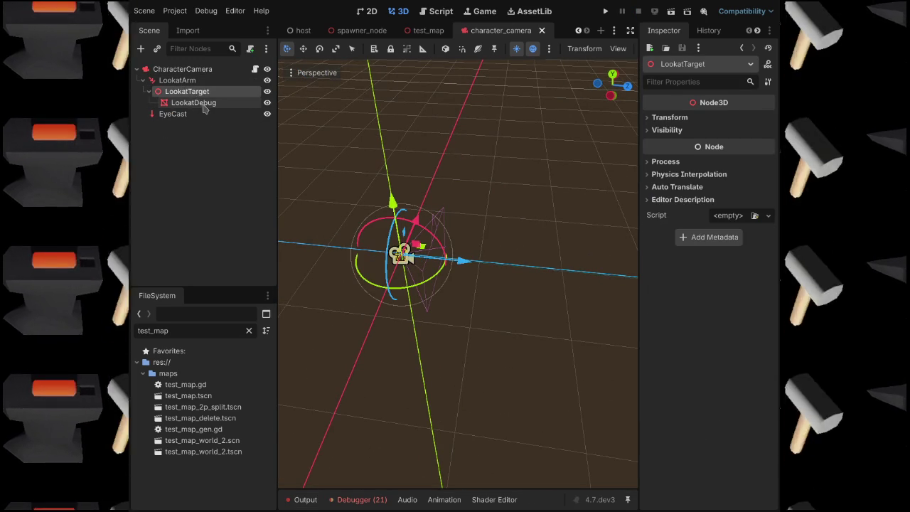
left_click(194, 102)
left_click(186, 115)
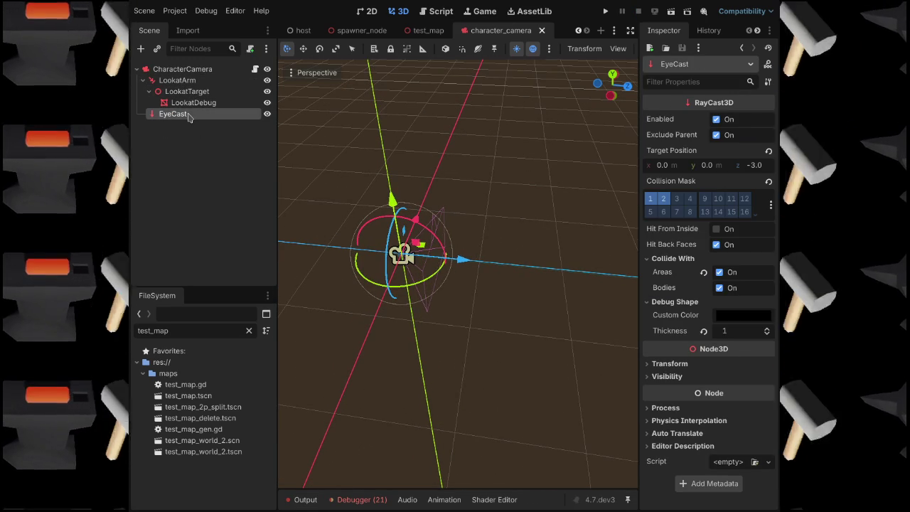
left_click(179, 69)
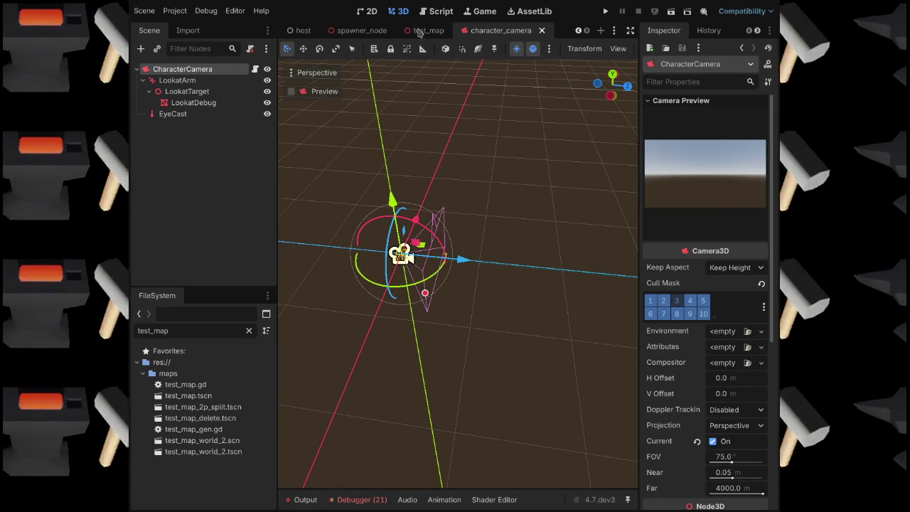
mouse_move(429, 34)
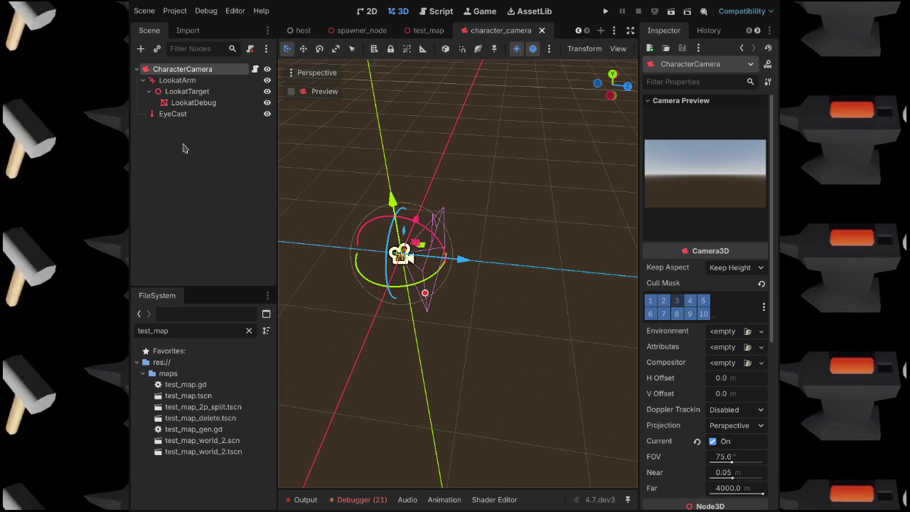
Deselect the camera, save character_camera, and close the character_camera and test_map tabs.
left_click(517, 119)
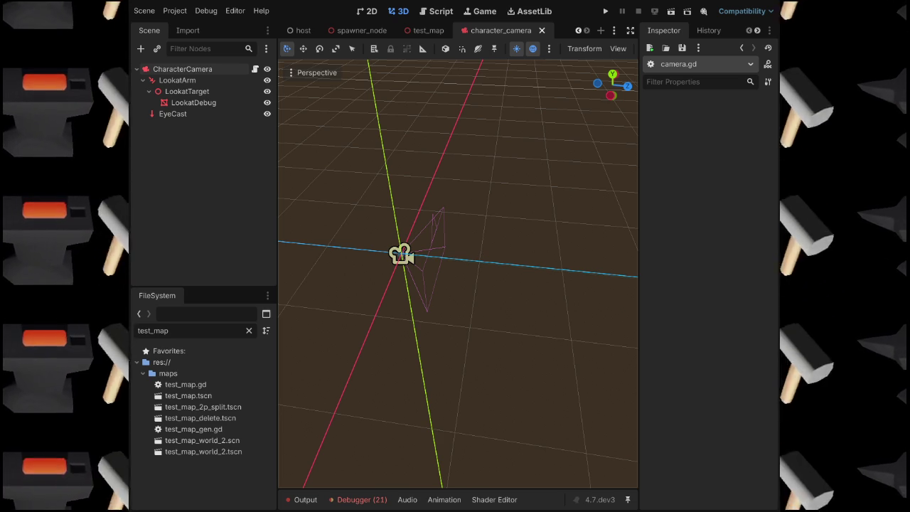
key("ctrl+s")
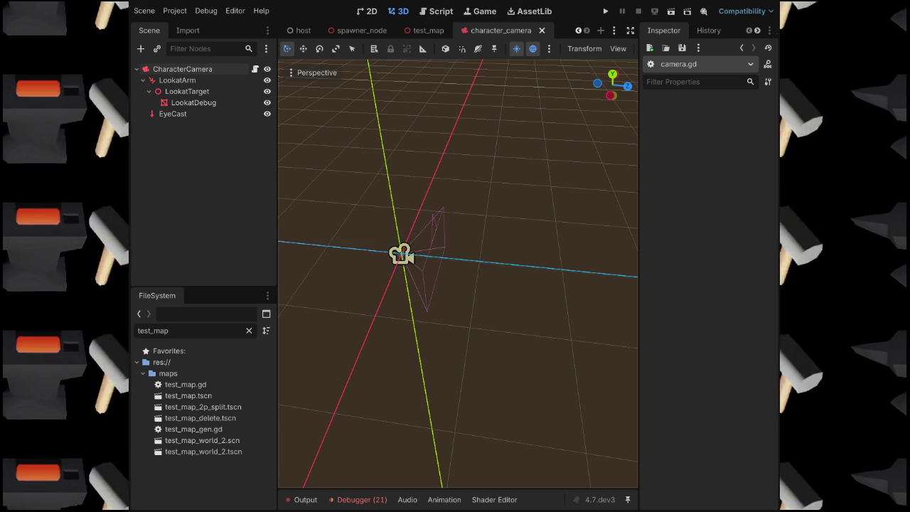
left_click(542, 30)
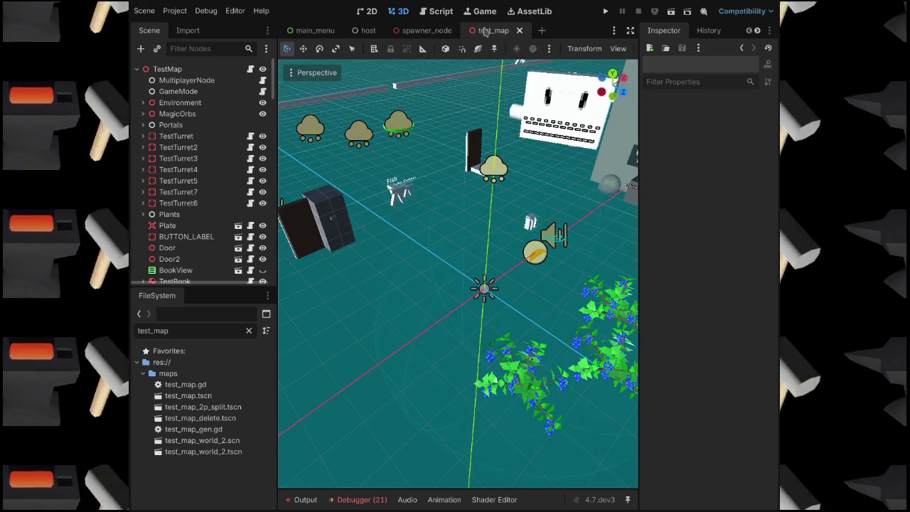
left_click(519, 30)
Close the spawner_node tab and open character.scn by filtering project files for 'character'.
middle_click(426, 34)
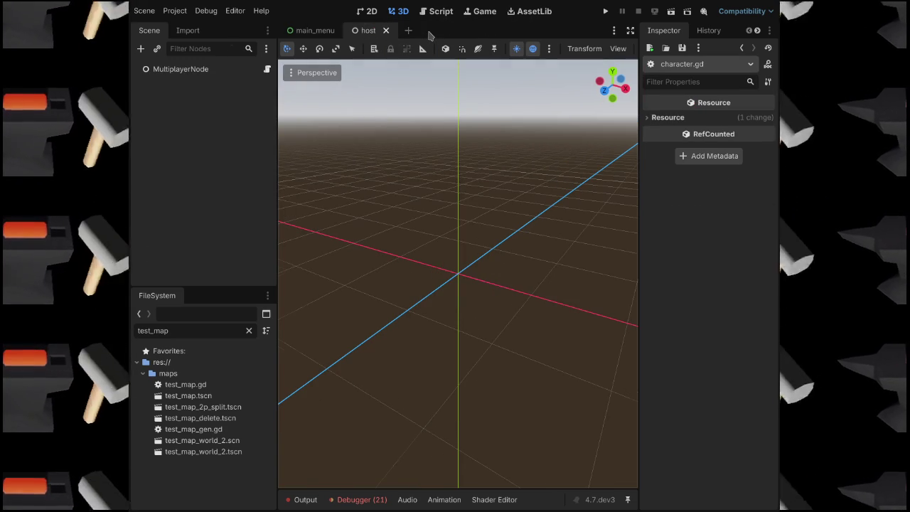
left_click(315, 30)
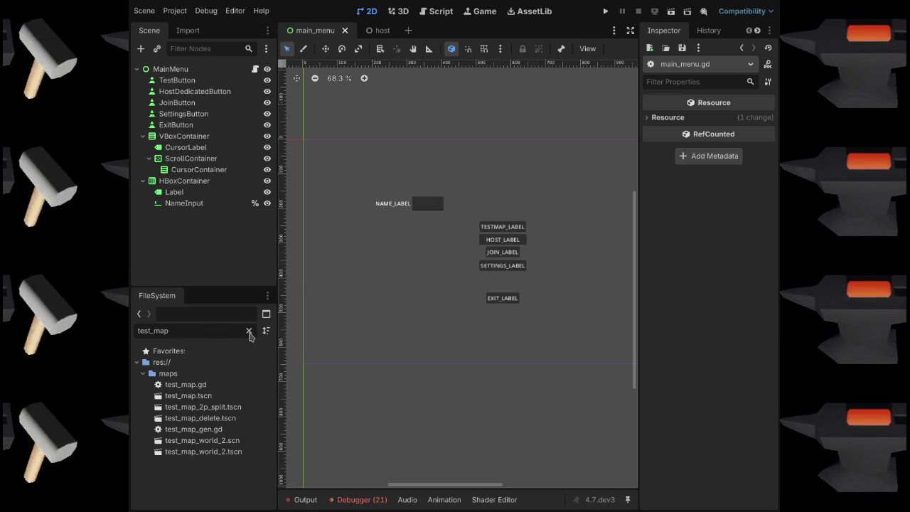
left_click(250, 331)
type("cha")
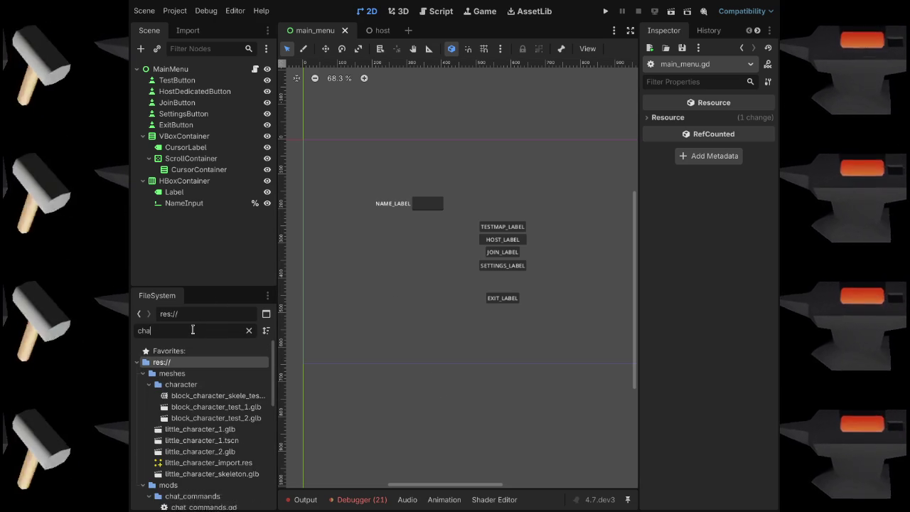
type("racye")
key("BackSpace")
key("BackSpace")
type("ter")
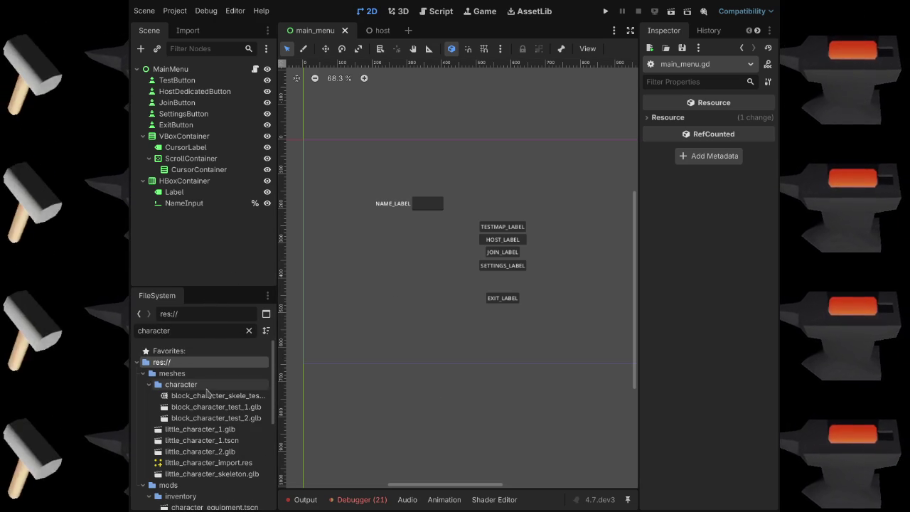
scroll(206, 437, "down", 8)
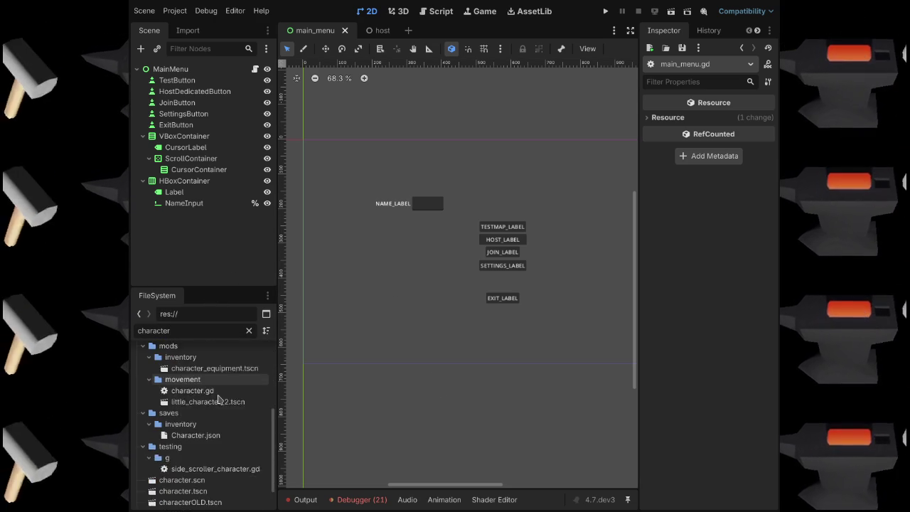
double_click(190, 443)
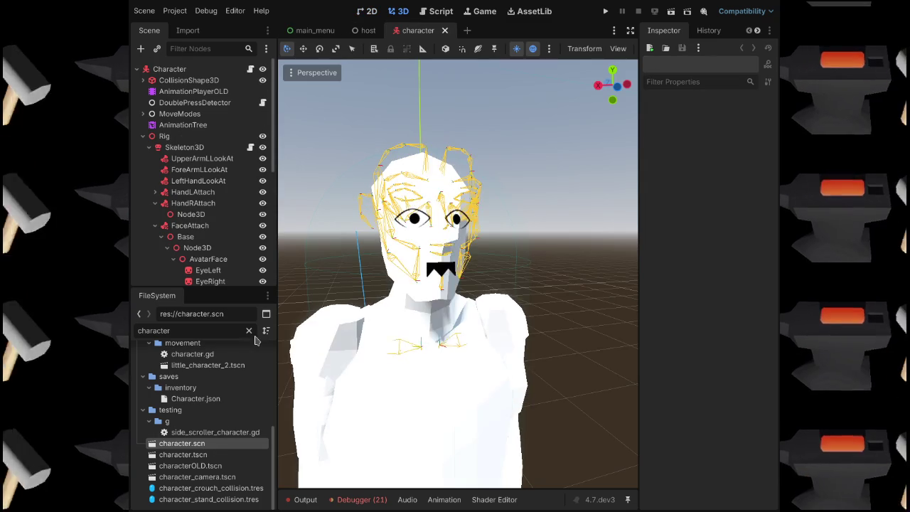
Delete the AnimationPlayerOLD2 node, leaving the remaining AnimationPlayer selected with Breath loaded.
left_click(248, 334)
scroll(538, 249, "down", 6)
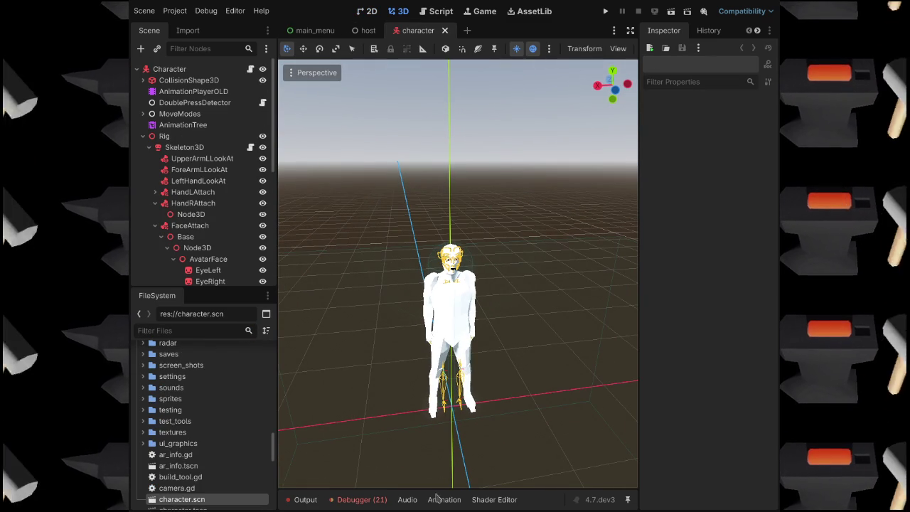
left_click(182, 127)
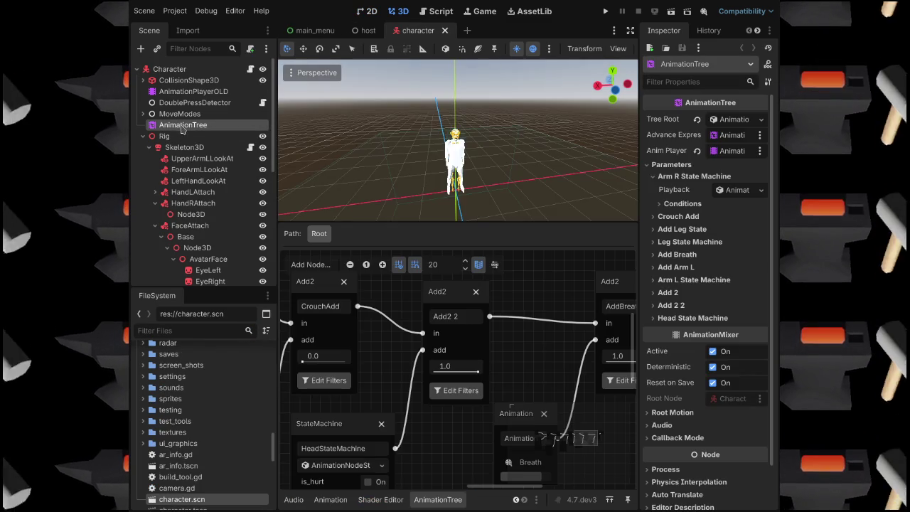
scroll(182, 156, "down", 3)
left_click(174, 179)
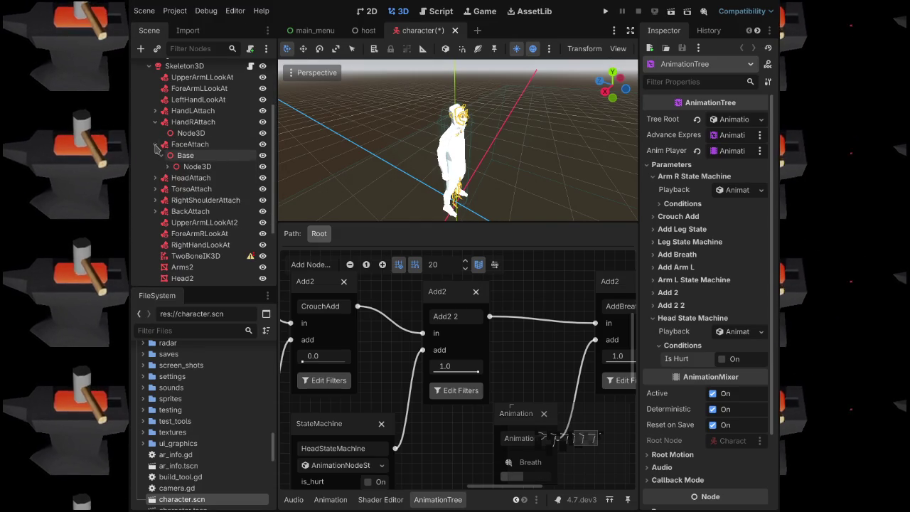
scroll(182, 228, "down", 5)
left_click(196, 231)
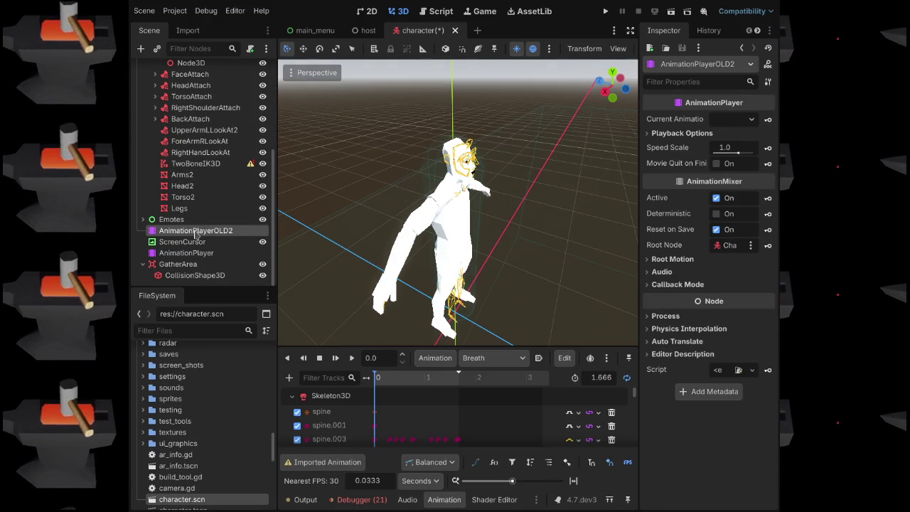
key("Delete")
left_click(186, 252)
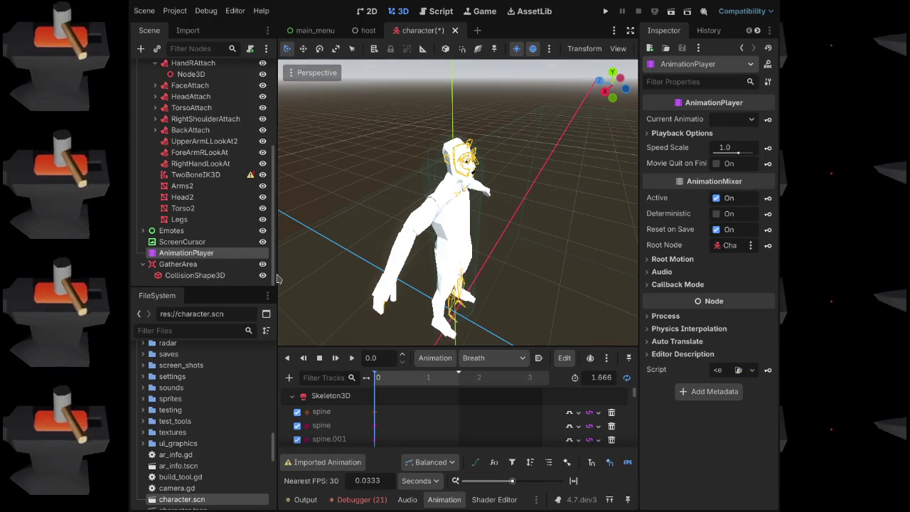
Enlarge the animation panel, play WaveBigR, and scrub it to about 0.85 s with the arm raised.
left_click_drag(429, 348, 429, 304)
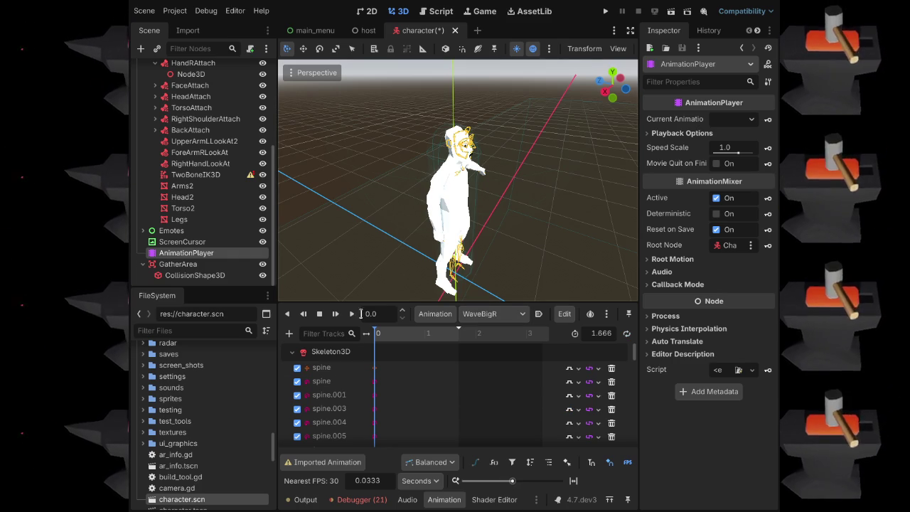
left_click(351, 313)
left_click(319, 314)
left_click_drag(468, 291, 522, 252)
left_click_drag(395, 340, 418, 339)
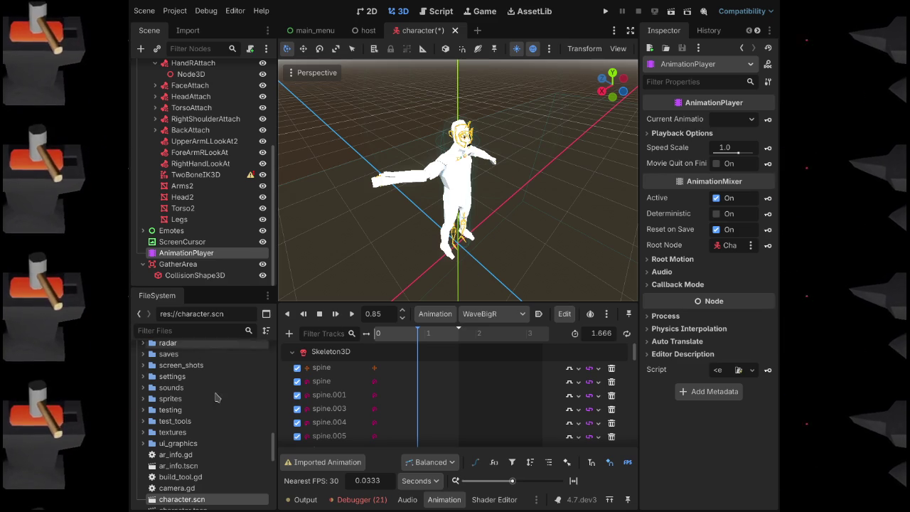
Filter the FileSystem by 'character' to list files like little_character_1.glb and block_character_test_1.glb.
scroll(231, 444, "down", 1)
scroll(232, 444, "down", 3)
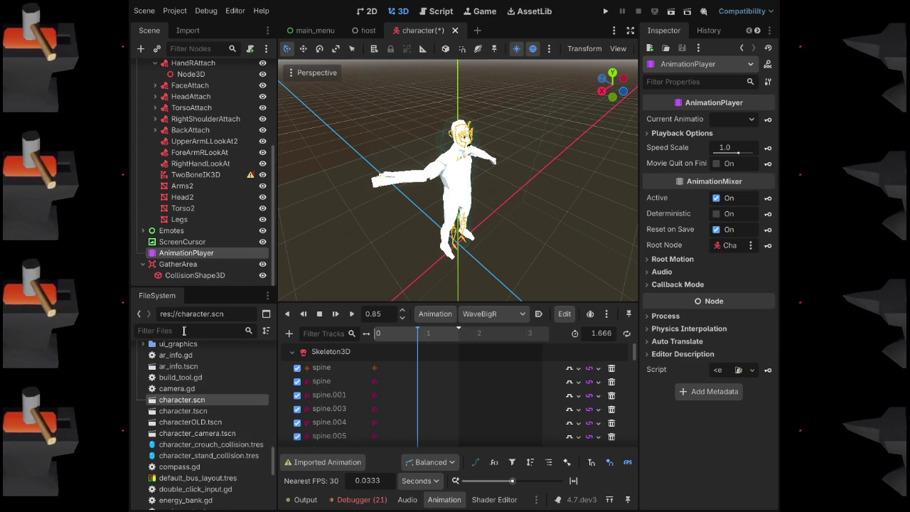
left_click(183, 331)
type("character")
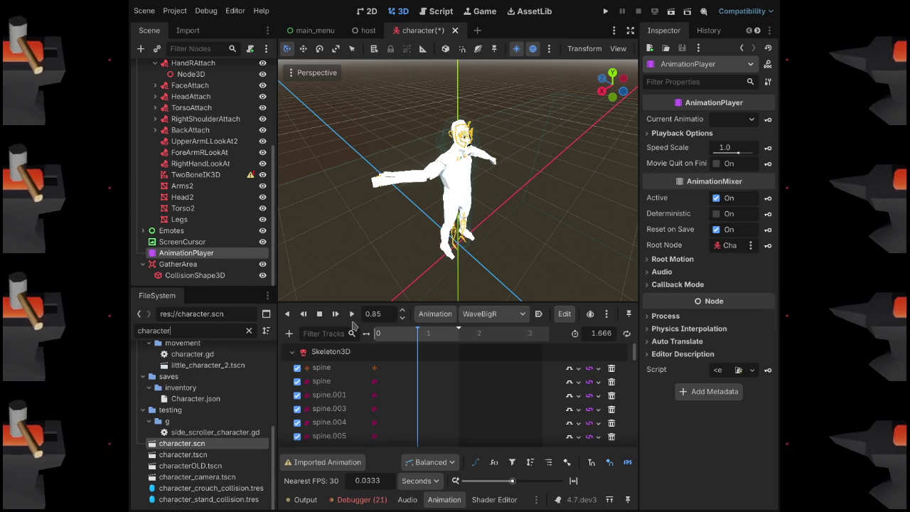
scroll(170, 263, "up", 3)
scroll(167, 242, "down", 3)
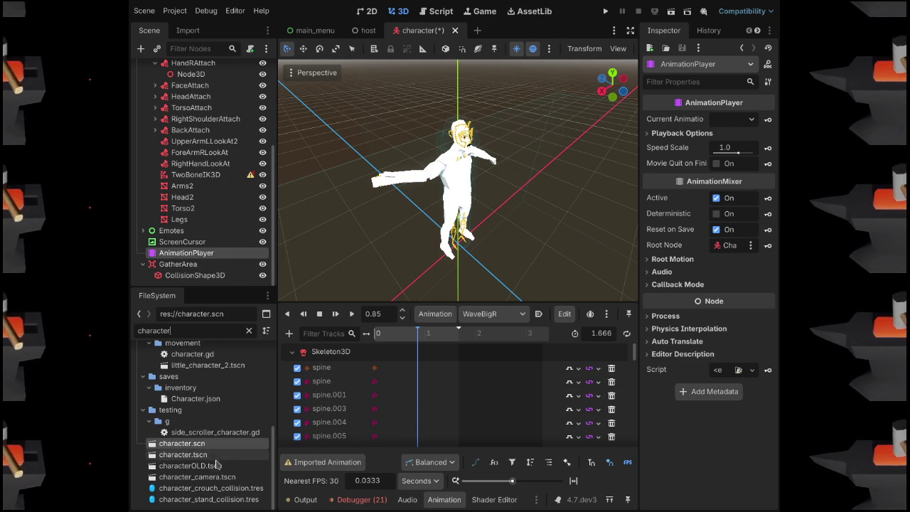
scroll(213, 463, "up", 10)
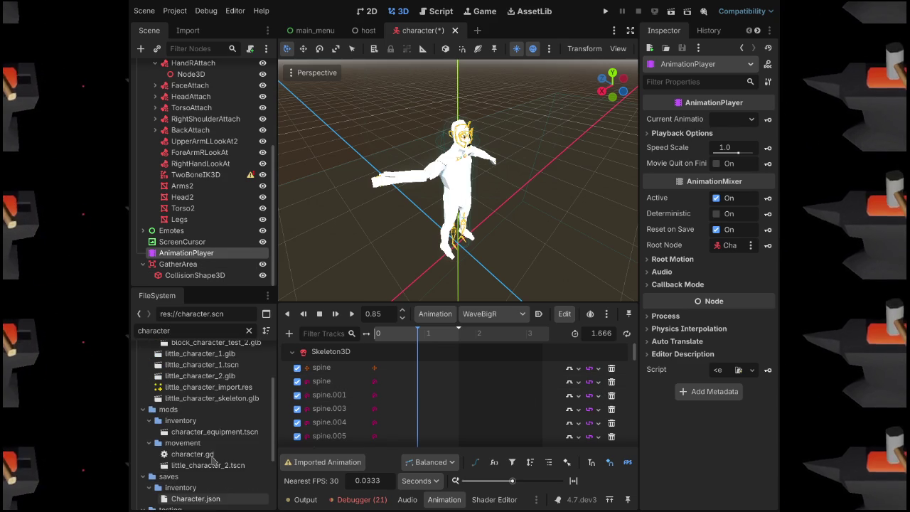
scroll(215, 460, "up", 1)
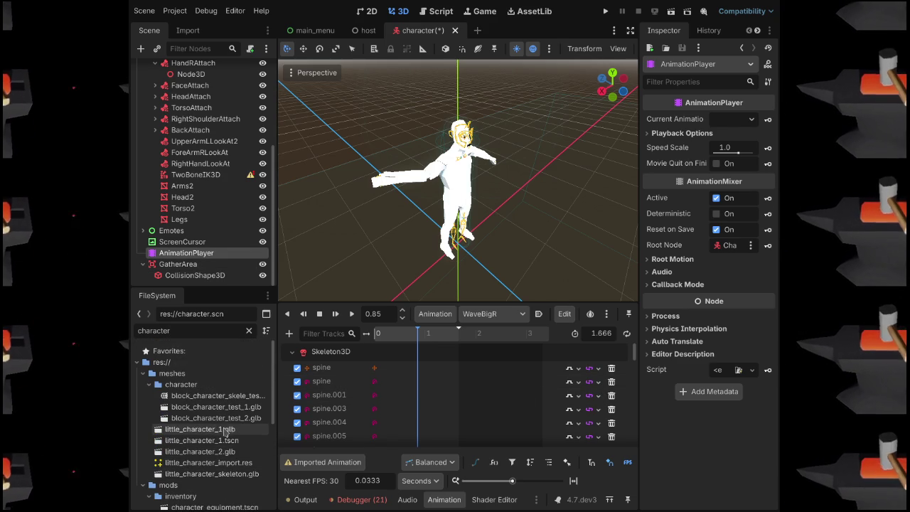
Open block_character_test_2.glb from the FileSystem dock to start its scene import.
double_click(221, 421)
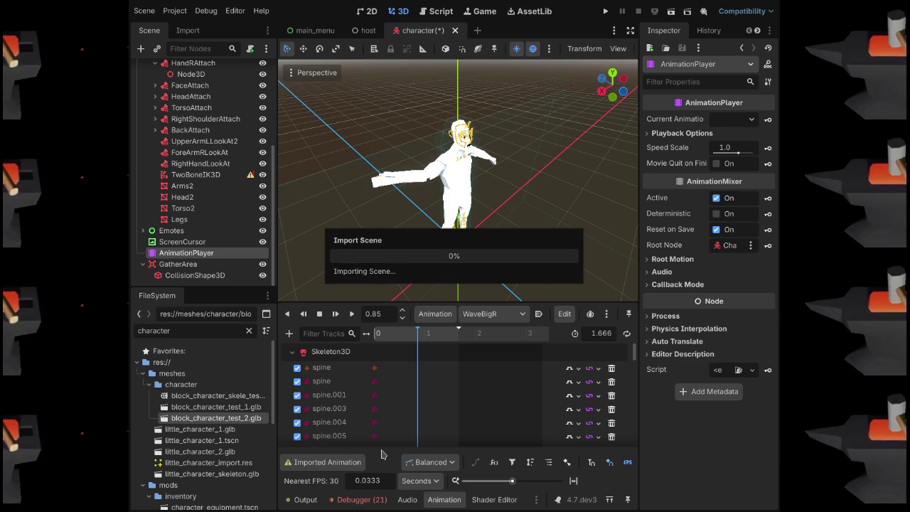
Scrub WaveBigR to about 0.8 s and clear the FileSystem filter to list all files.
left_click_drag(410, 335, 417, 339)
scroll(337, 388, "down", 2)
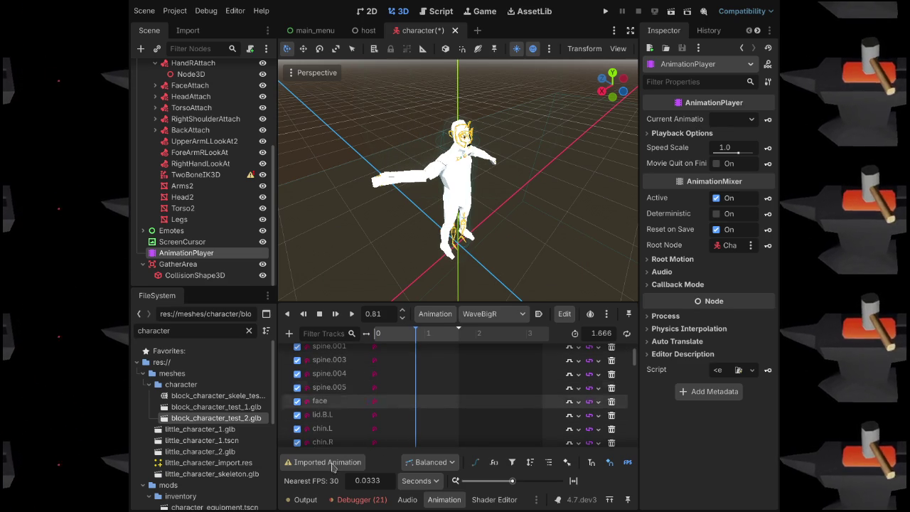
scroll(403, 398, "up", 2)
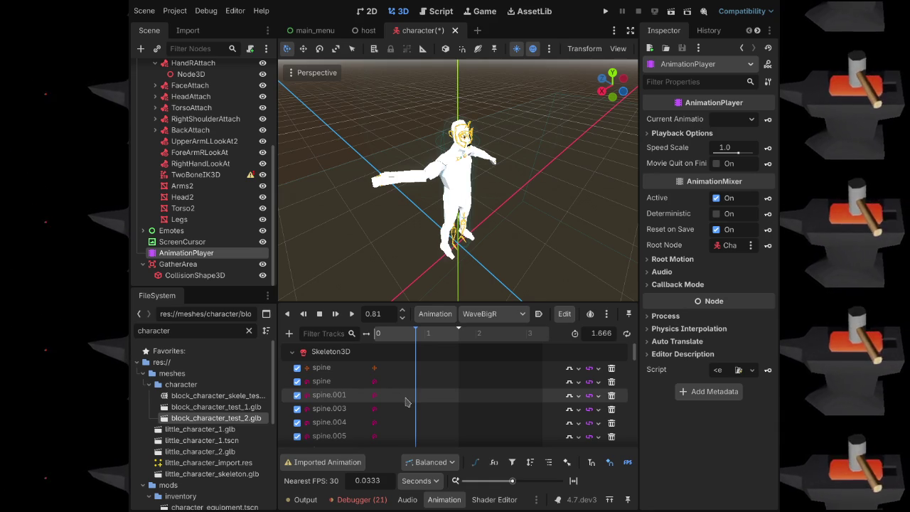
left_click(249, 330)
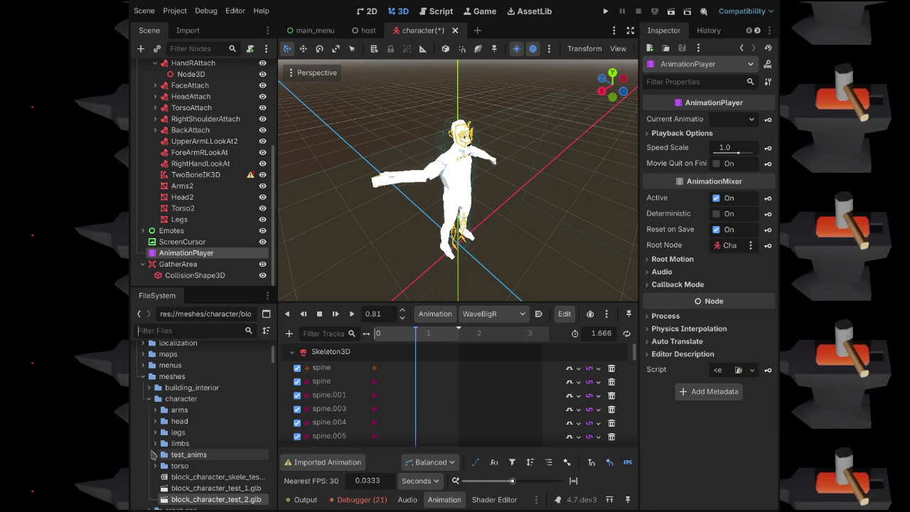
Expand test_anims to list wave_big.tres and the other animations, then rewind WaveBigR to 0 s.
left_click(155, 454)
scroll(178, 455, "down", 1)
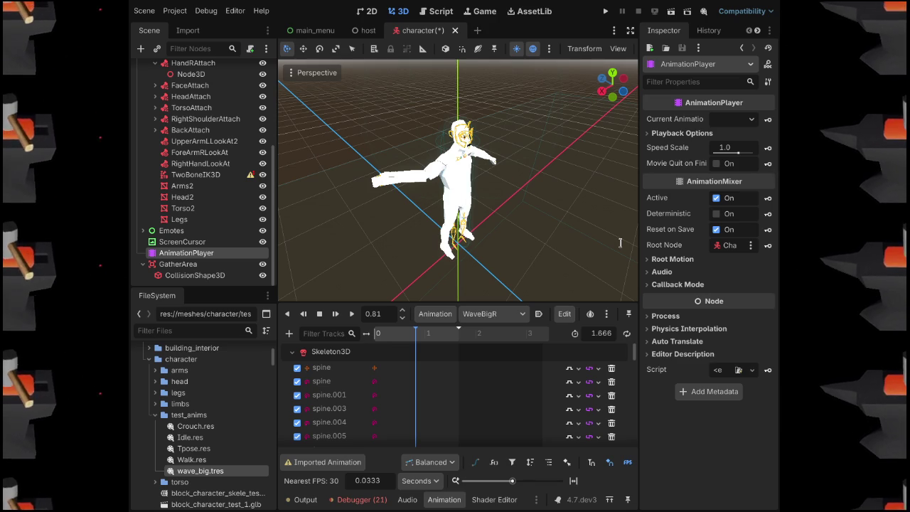
key("s")
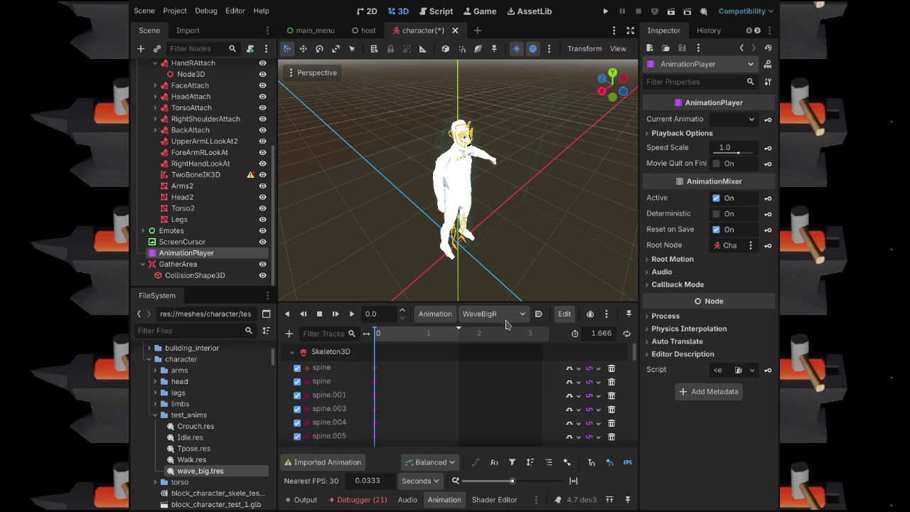
Switch to wave_big_attack and move its playhead to about 0.79 s with the arm raised.
scroll(491, 313, "down", 1)
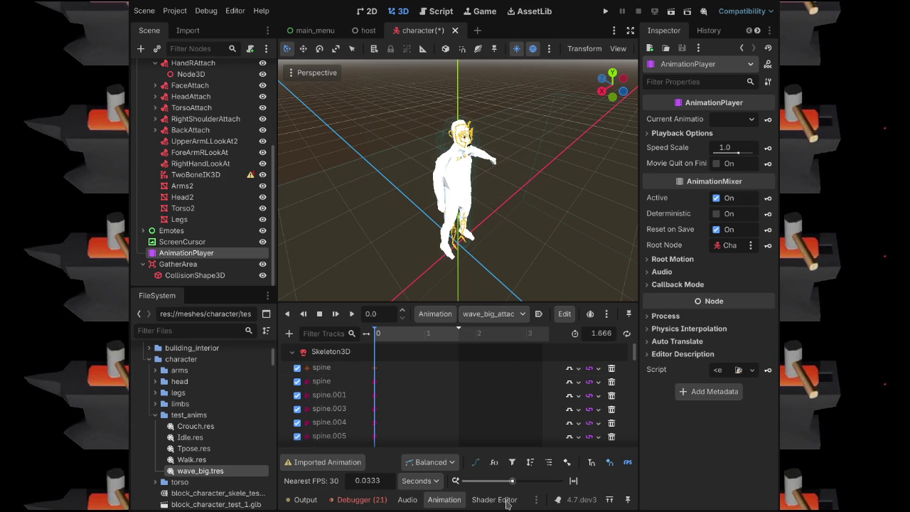
left_click_drag(401, 339, 417, 339)
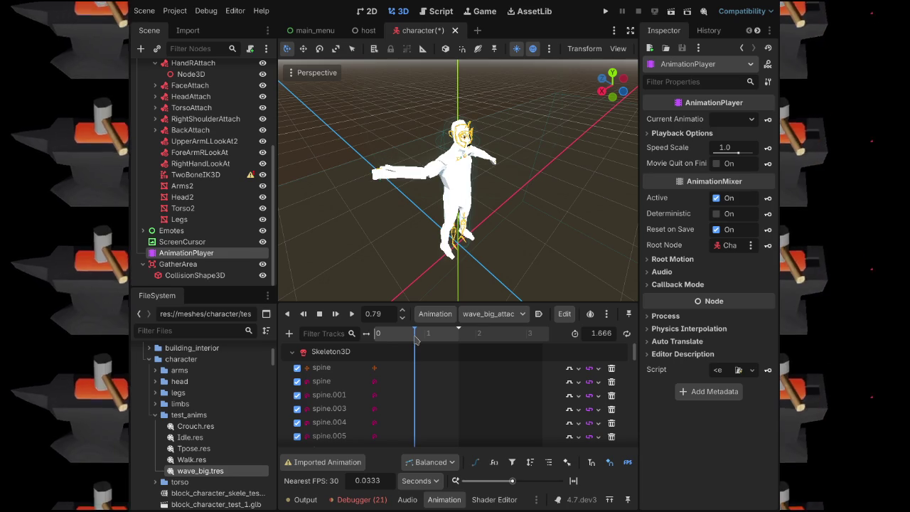
scroll(406, 412, "down", 10)
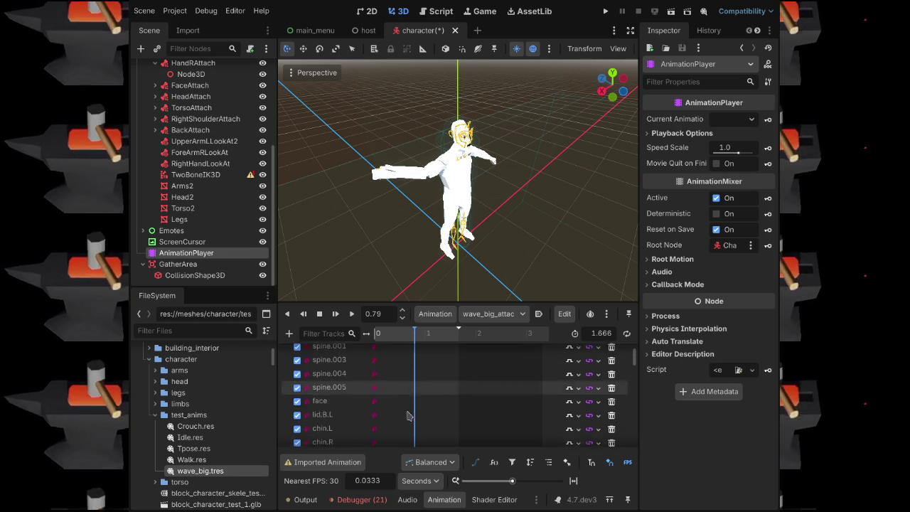
scroll(417, 407, "down", 4)
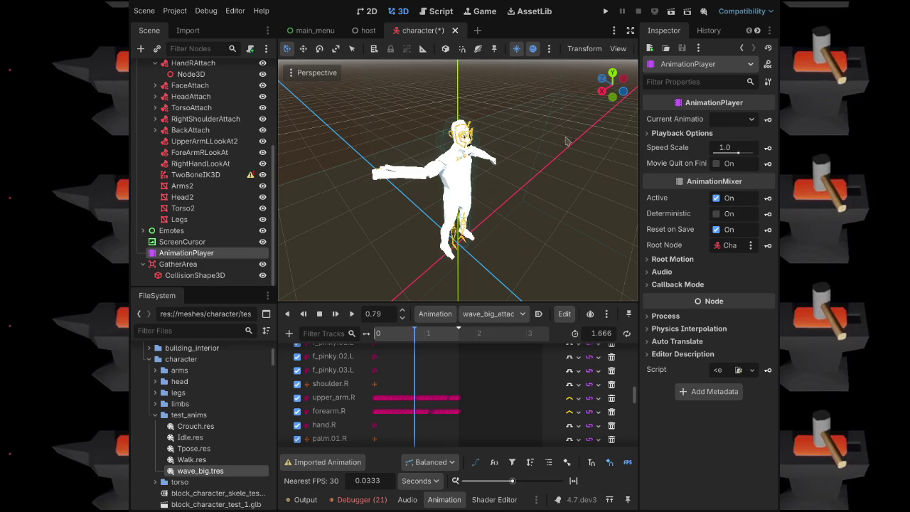
scroll(435, 405, "down", 5)
Bring the Character Functions track into view and set the playhead to 0.8 s.
scroll(432, 402, "down", 10)
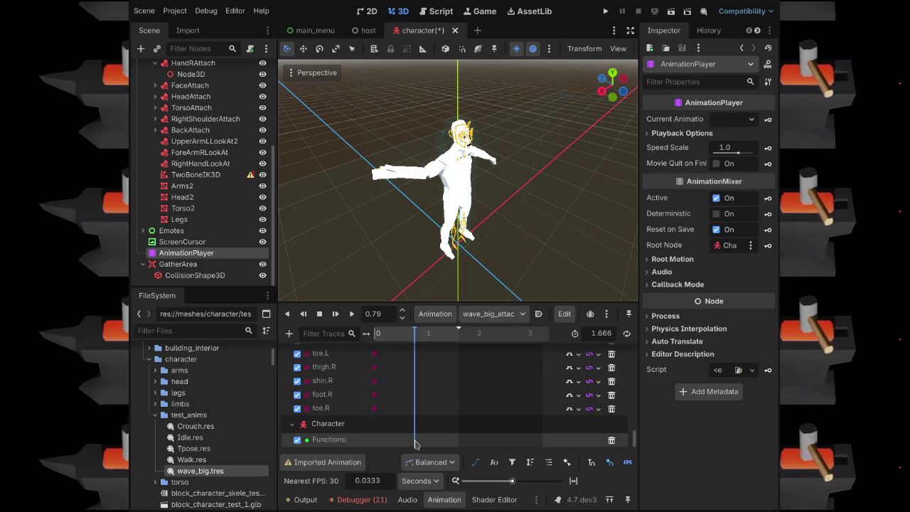
left_click(415, 445)
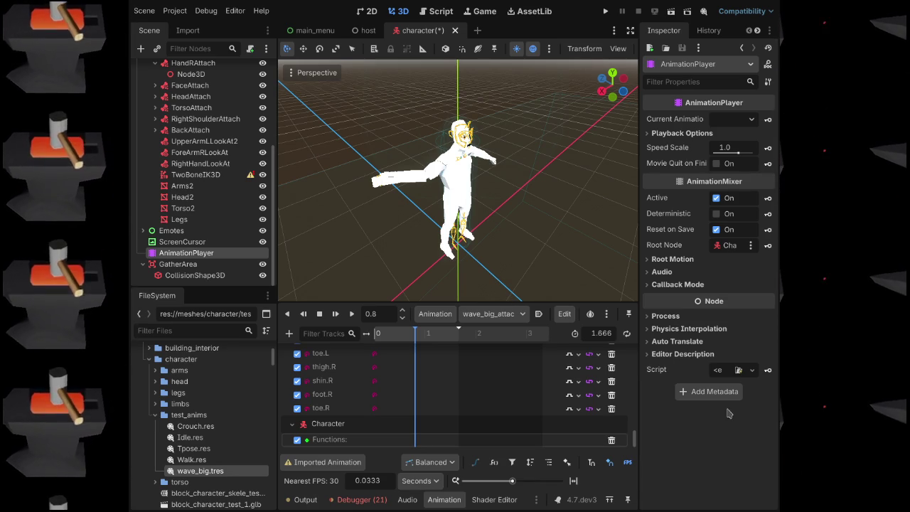
scroll(194, 165, "up", 5)
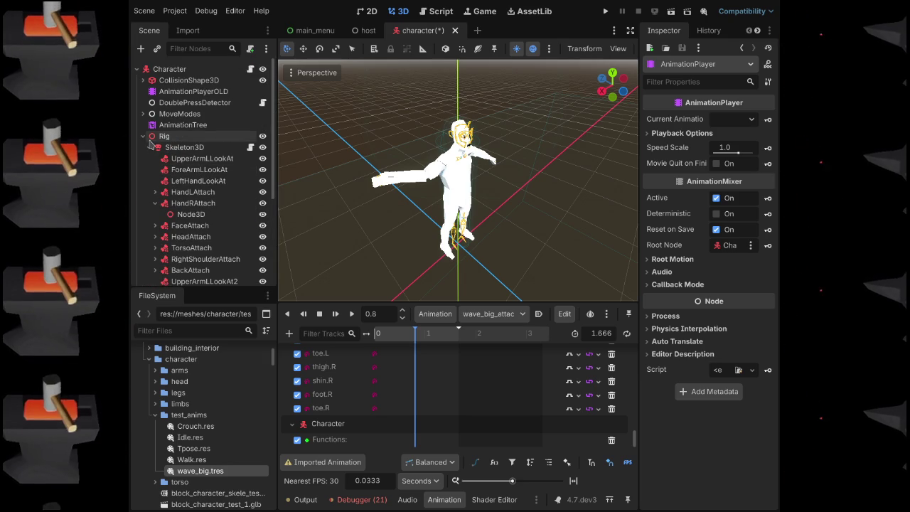
Insert an activate_item_melee() key at 0.8 s on Character Functions and save the scene.
left_click(143, 136)
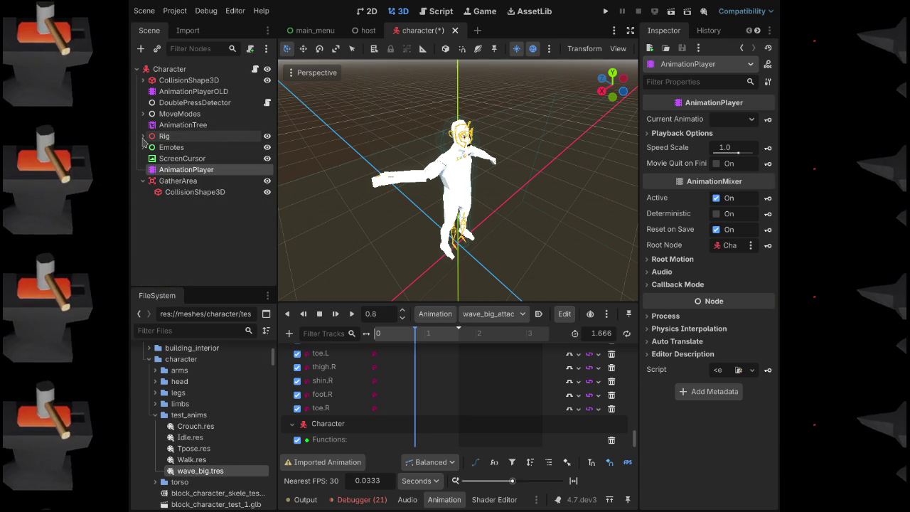
left_click(256, 69)
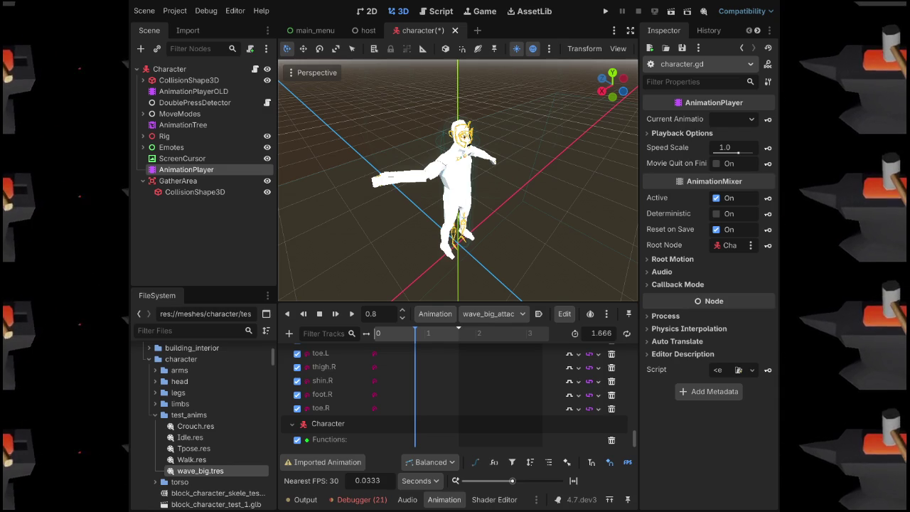
key("ctrl+s")
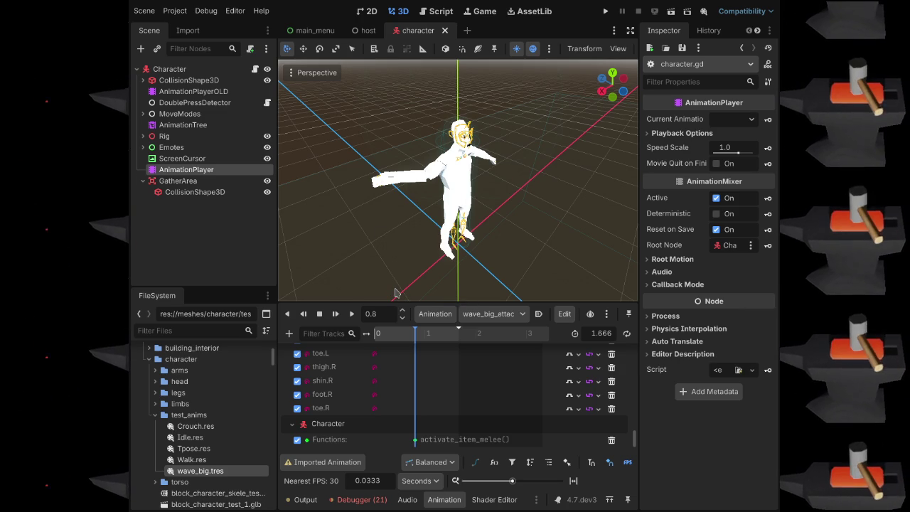
left_click_drag(425, 332, 396, 332)
Play wave_big_attack through several times, checking the Output log, then stop near 1.24 s.
left_click(353, 319)
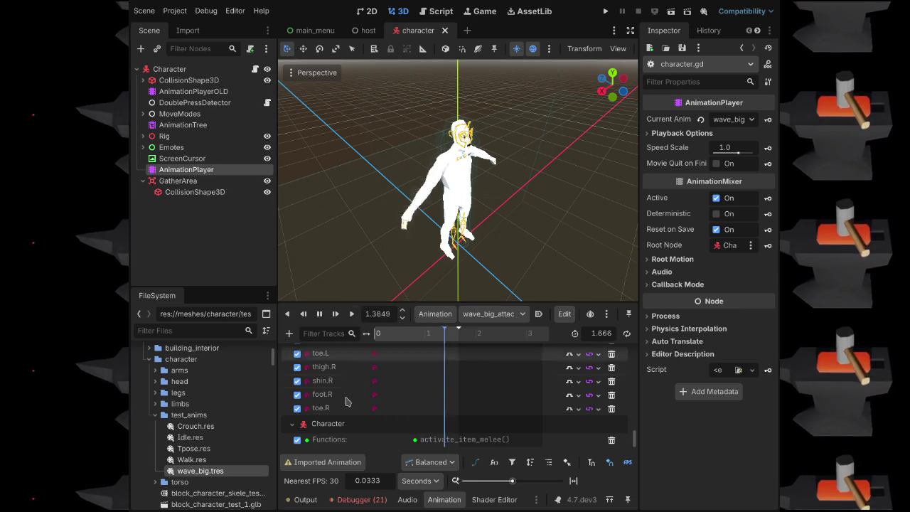
left_click(304, 500)
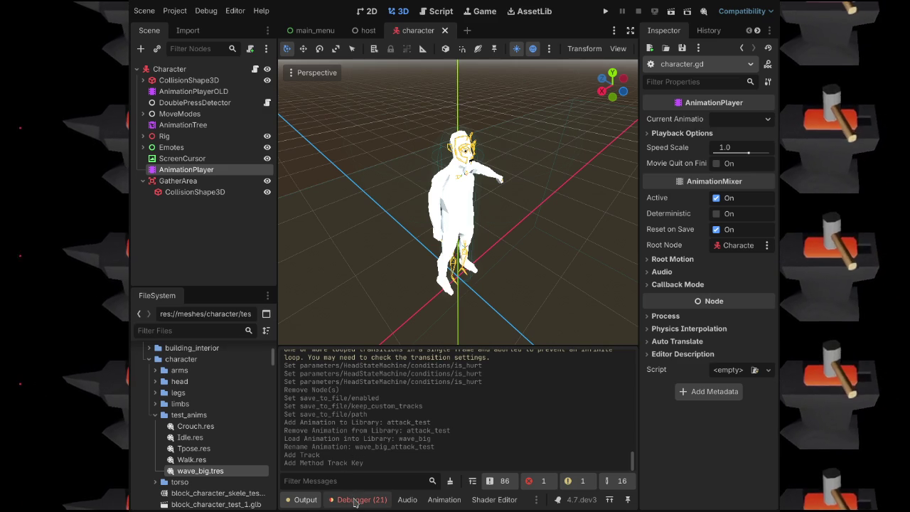
left_click(444, 499)
left_click(351, 314)
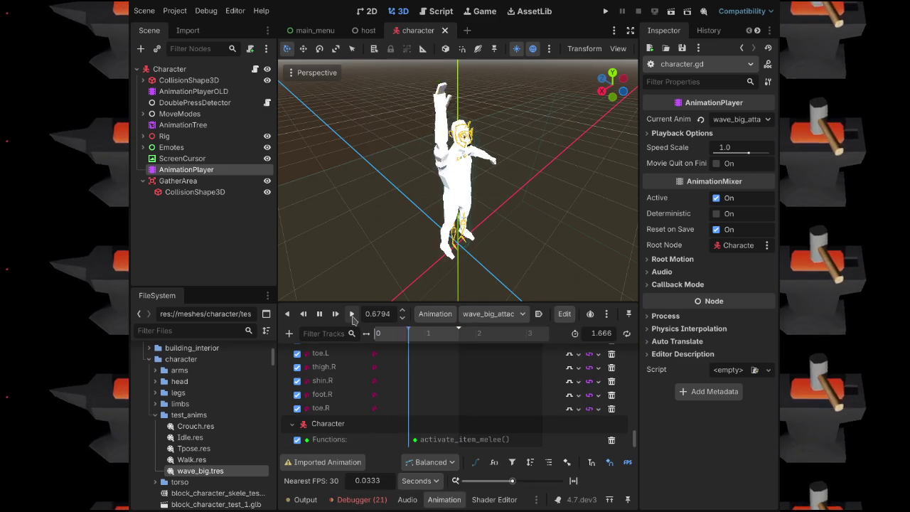
left_click(352, 314)
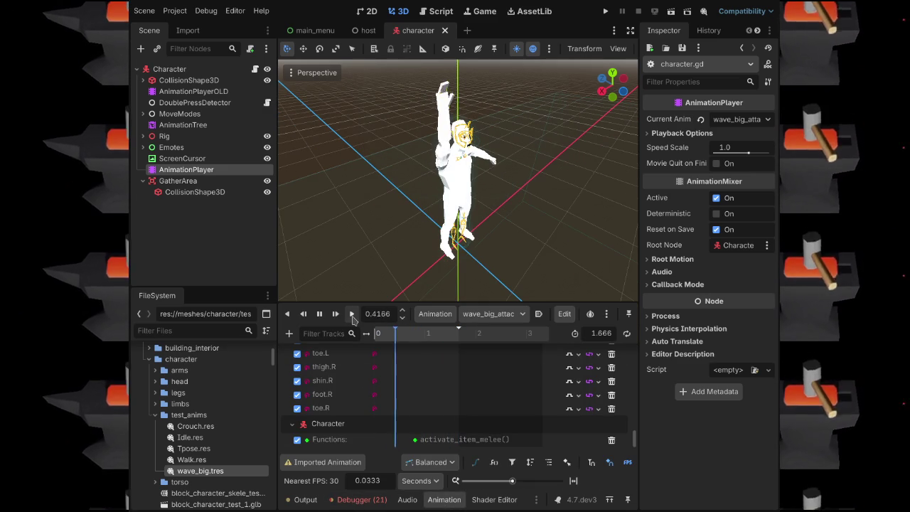
left_click(352, 315)
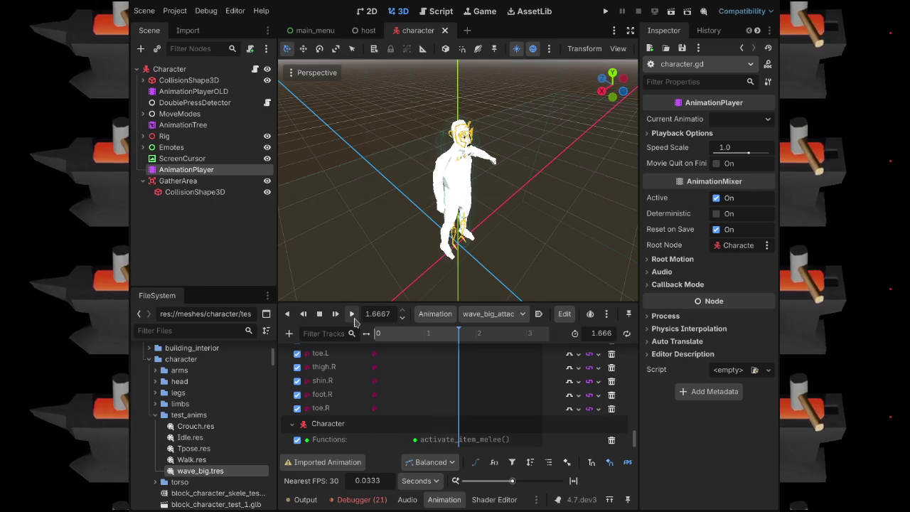
mouse_move(418, 336)
left_mouse_down()
mouse_move(449, 345)
mouse_move(438, 344)
left_mouse_up()
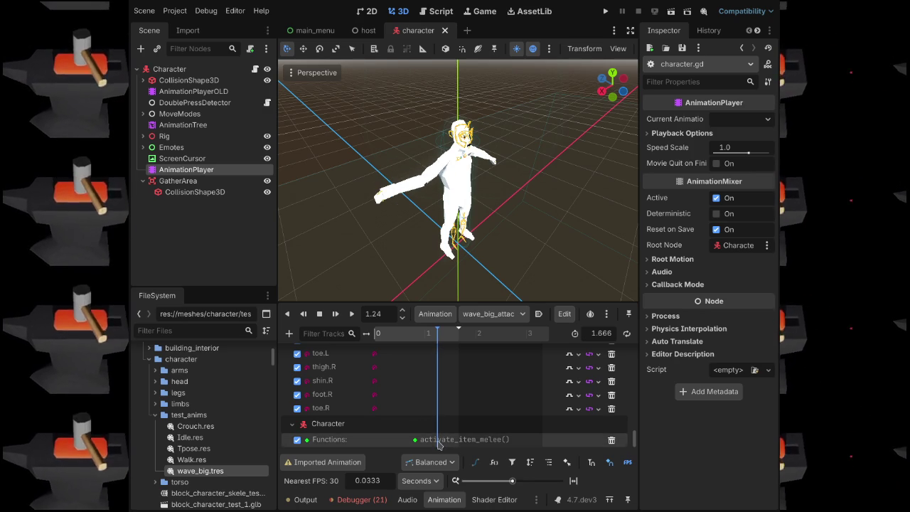
Duplicate the activate_item_melee() key at the 1.24 s playhead and expand Rig's children.
key("ctrl+d")
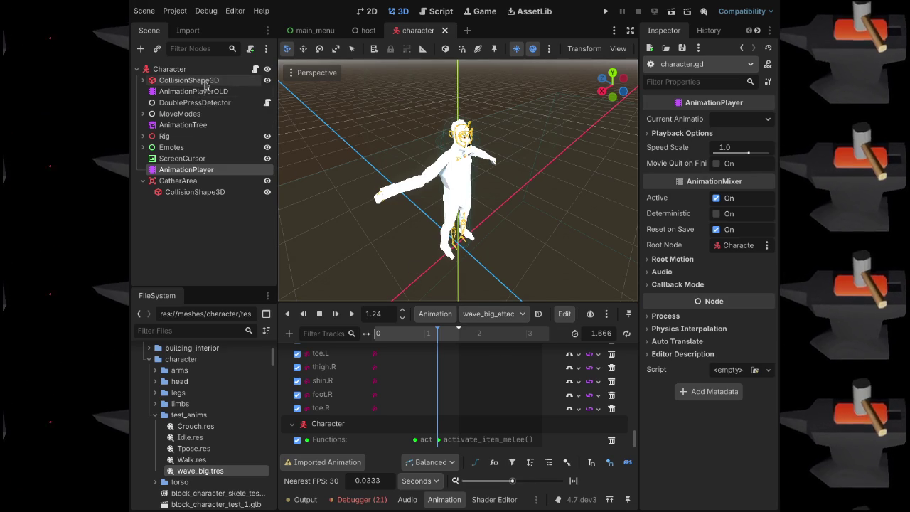
left_click(142, 135)
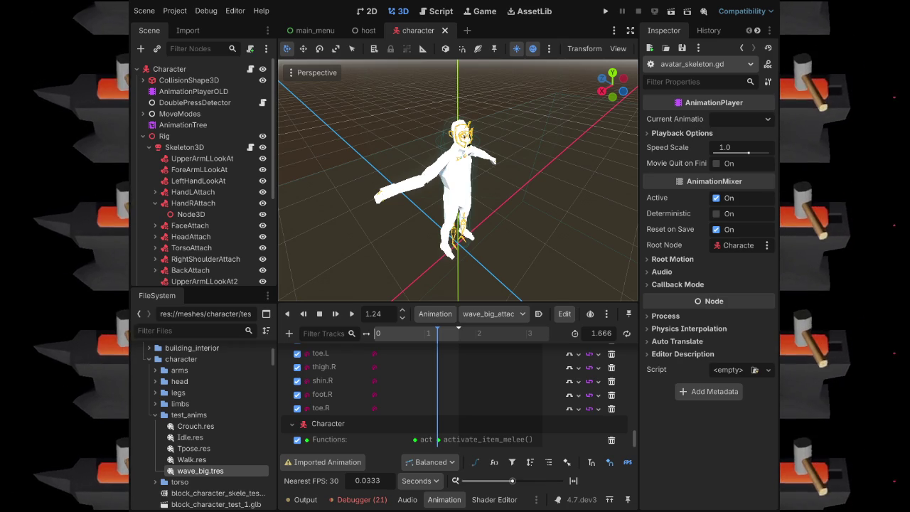
Save the character scene containing the updated wave_big_attack animation.
key("ctrl+s")
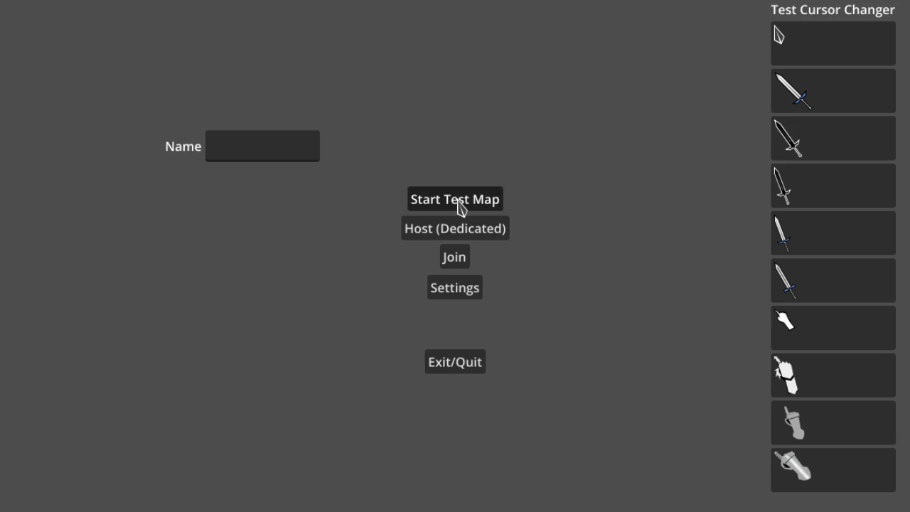
Start the test map, walk forward, and play the WAVE_BIG_ATTACK_LABEL emote, then the aim emote.
left_click(455, 200)
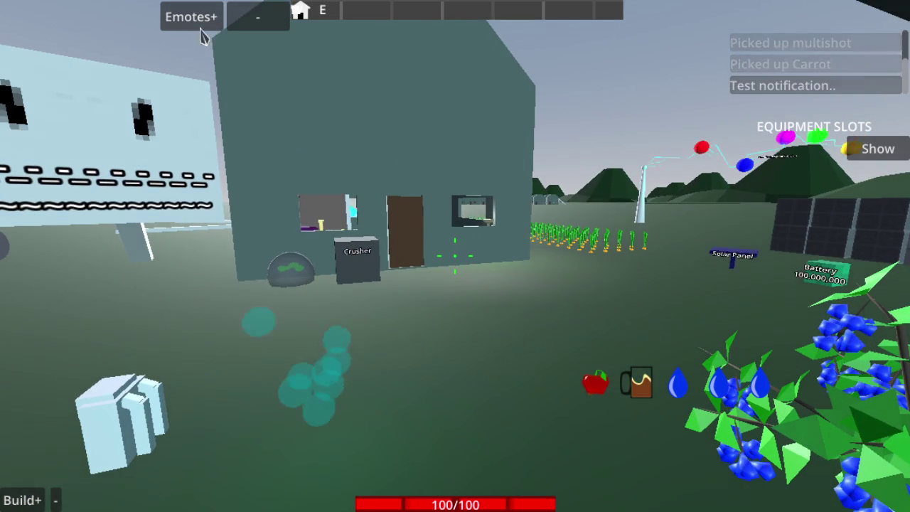
left_click(205, 21)
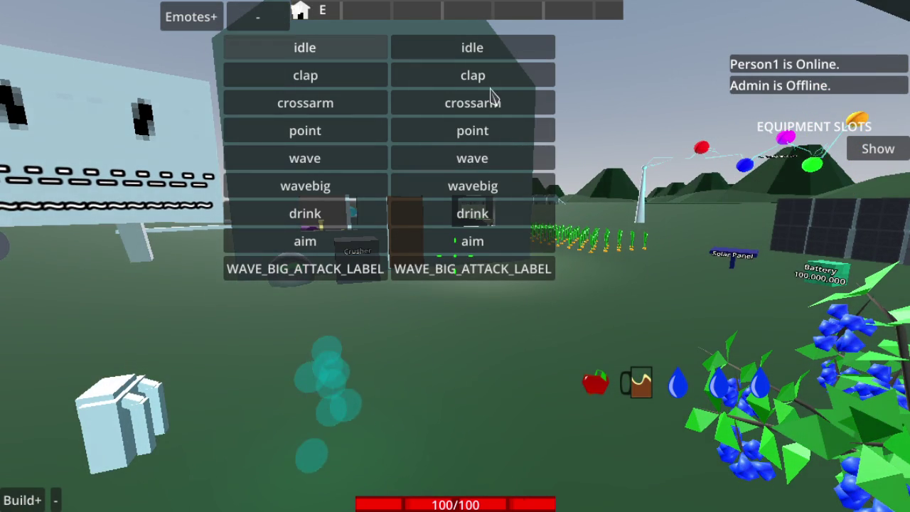
scroll(676, 274, "down", 3)
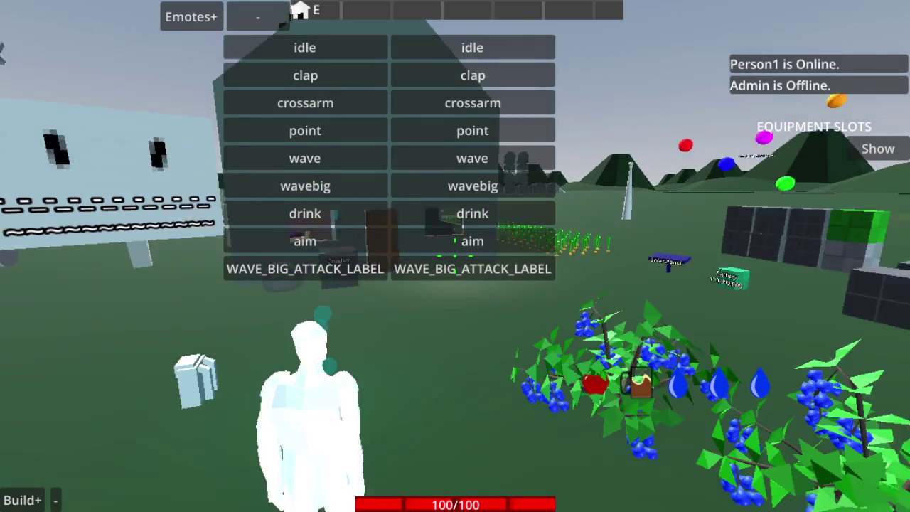
key("w")
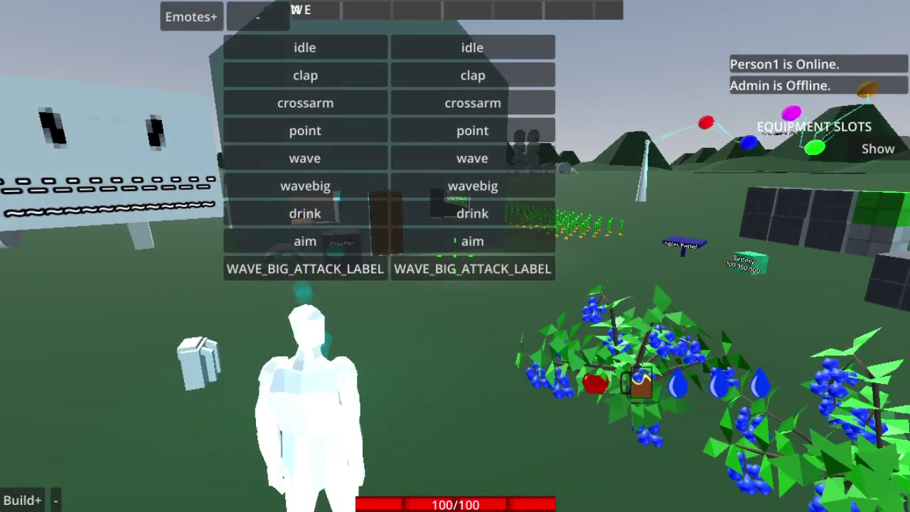
left_click(403, 277)
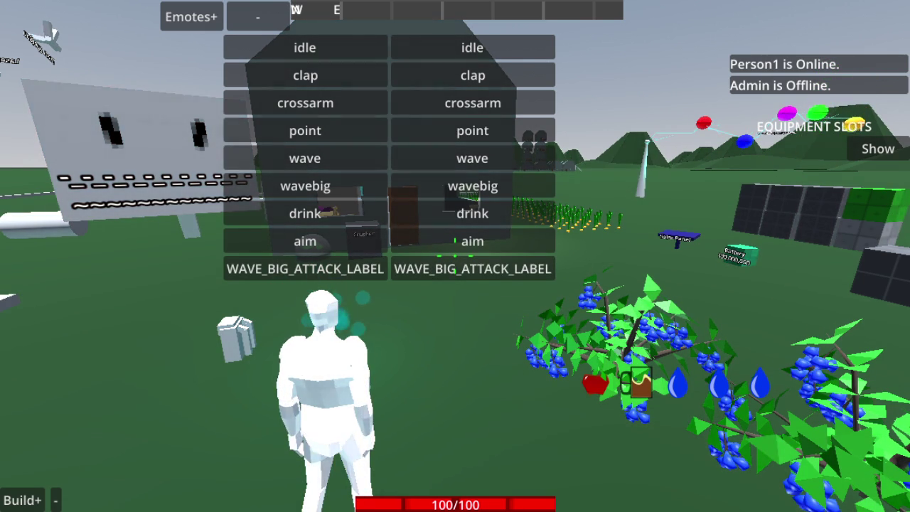
left_click(431, 245)
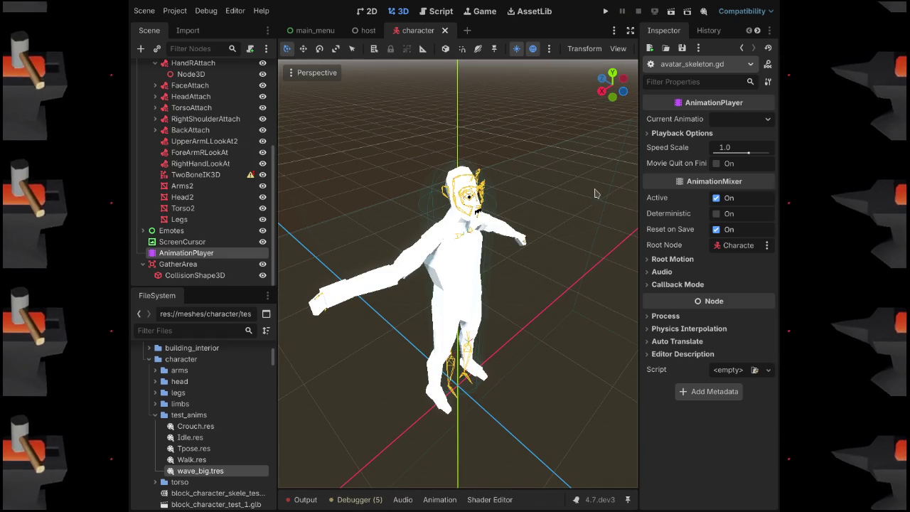
Check the activate_item_melee() call in the Breath and MeleetestR animations, then save and run the project.
left_click(433, 500)
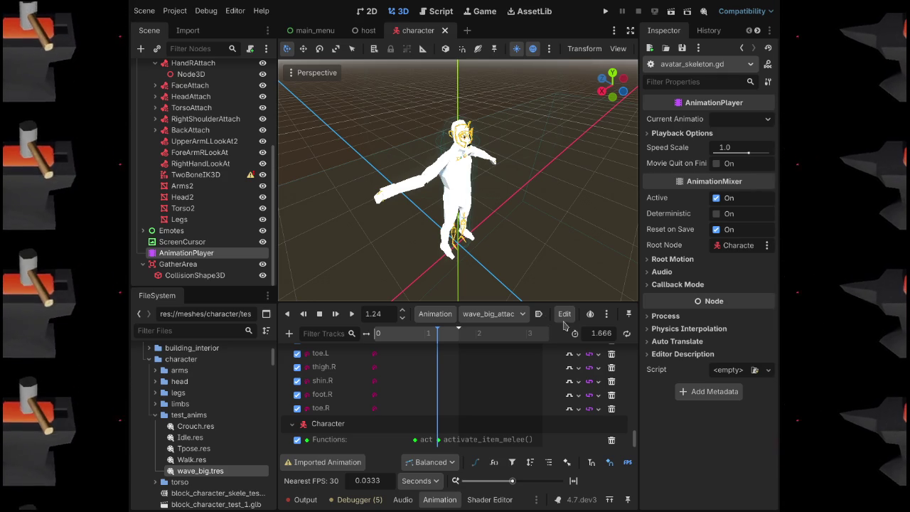
key("ctrl+z")
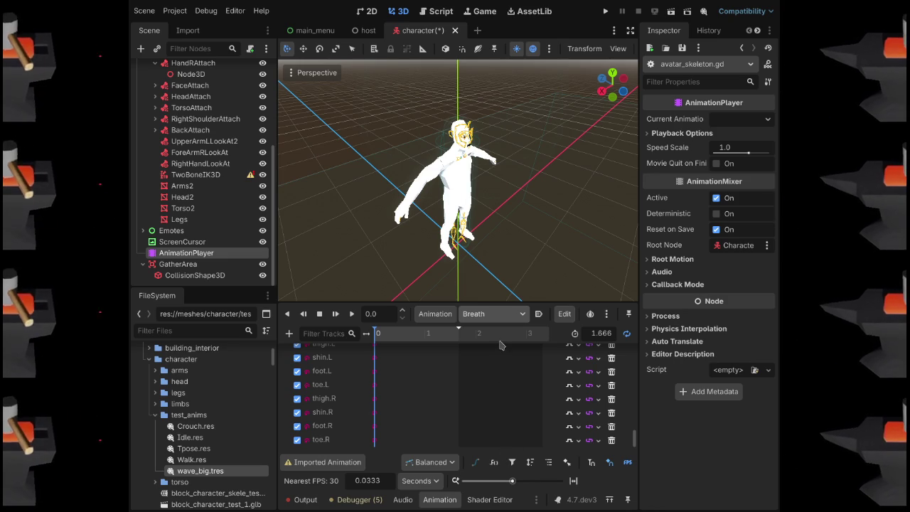
key("ctrl+z")
key("F5")
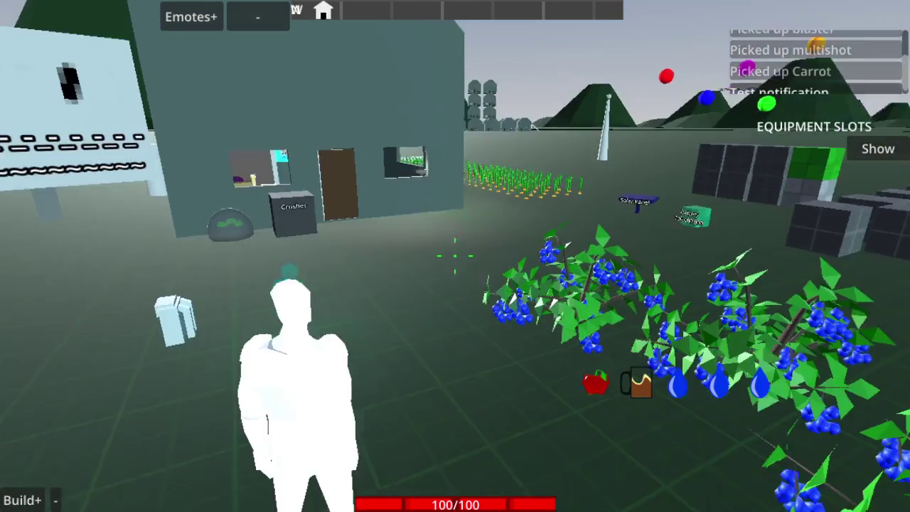
Open the in-game Emotes list with the E key.
key("e")
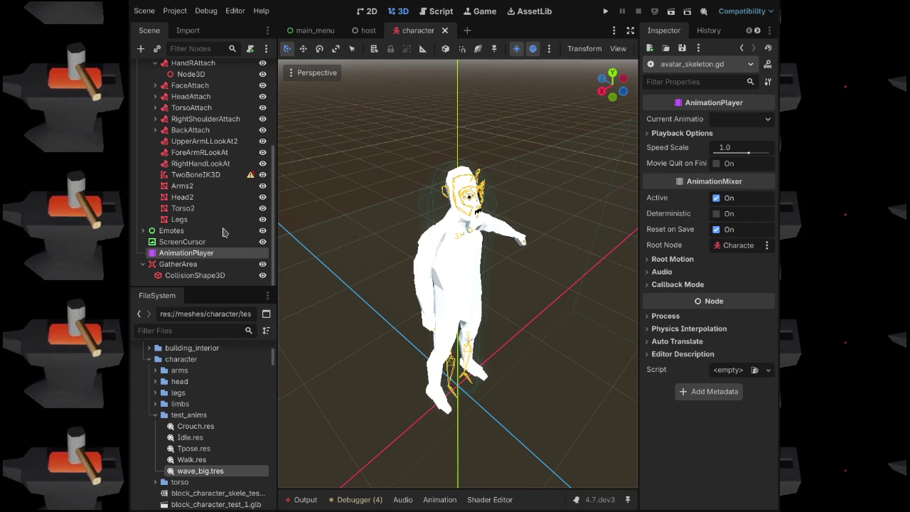
Select the AnimationTree node and collapse its graph panel to inspect its parameters.
scroll(209, 223, "up", 5)
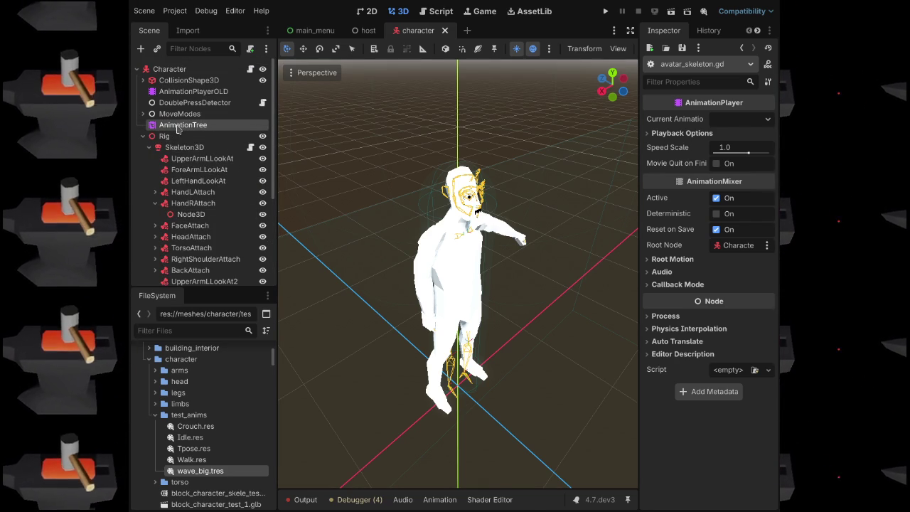
left_click(180, 125)
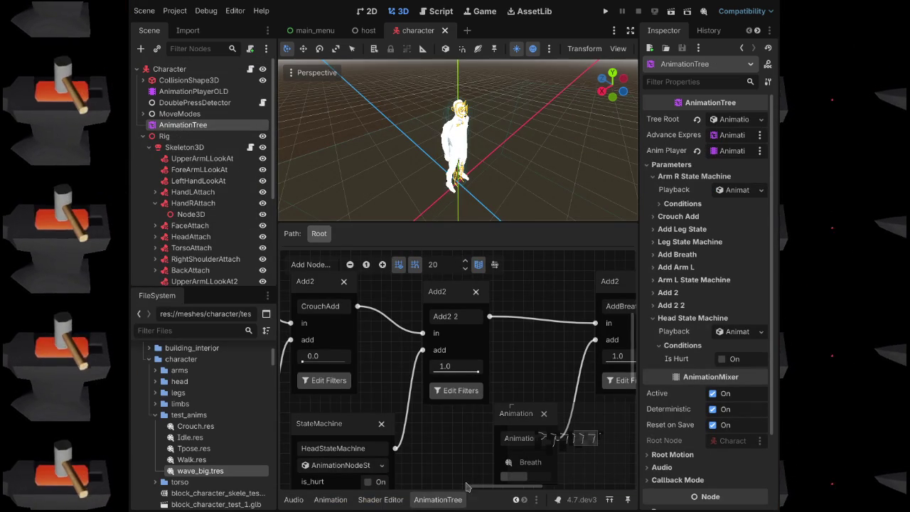
left_click(438, 500)
scroll(505, 410, "up", 2)
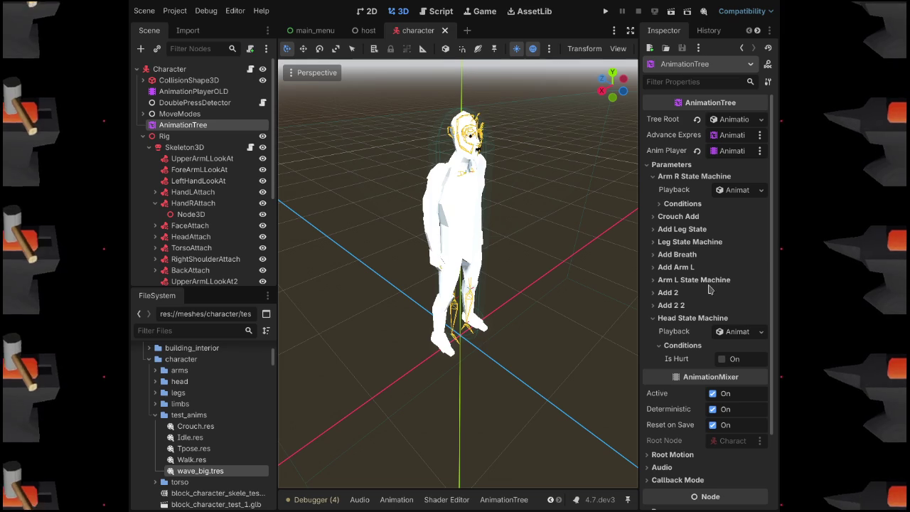
Show the animation timeline with MeleetestR loaded, then select the AnimationPlayer node.
left_click(395, 500)
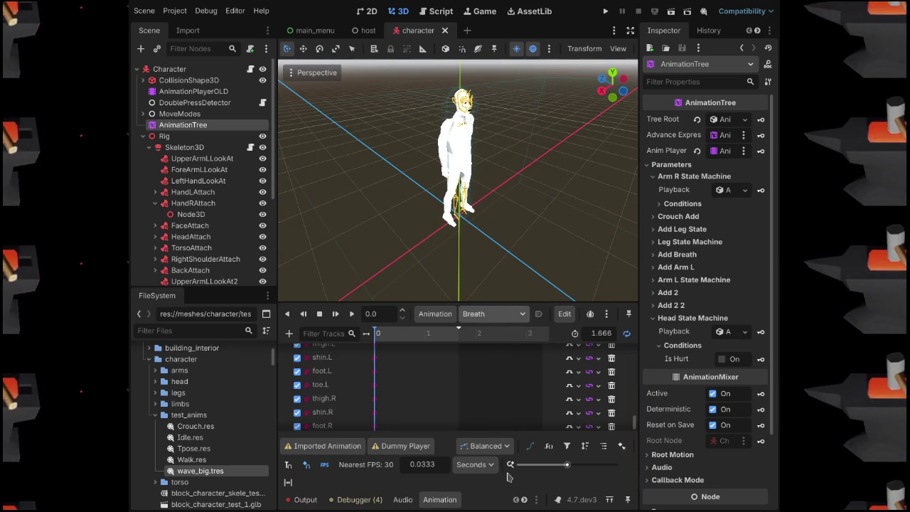
scroll(496, 317, "down", 3)
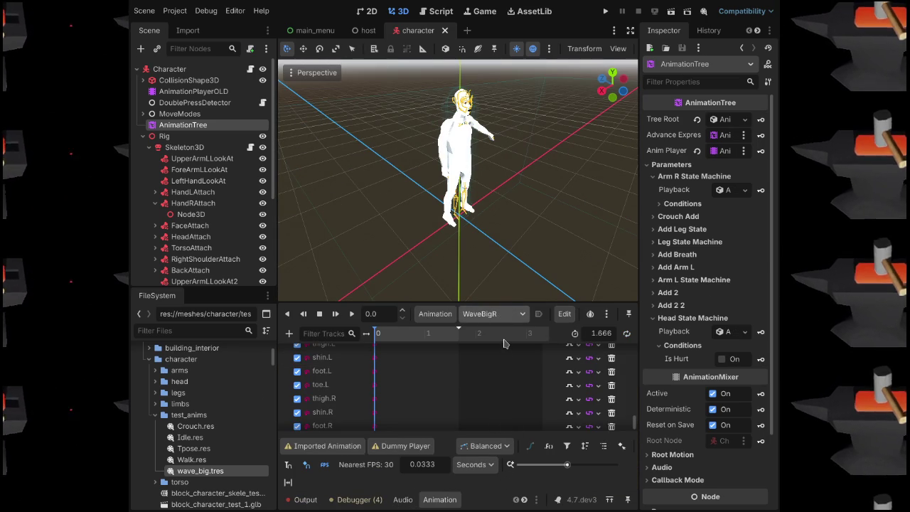
scroll(496, 317, "up", 2)
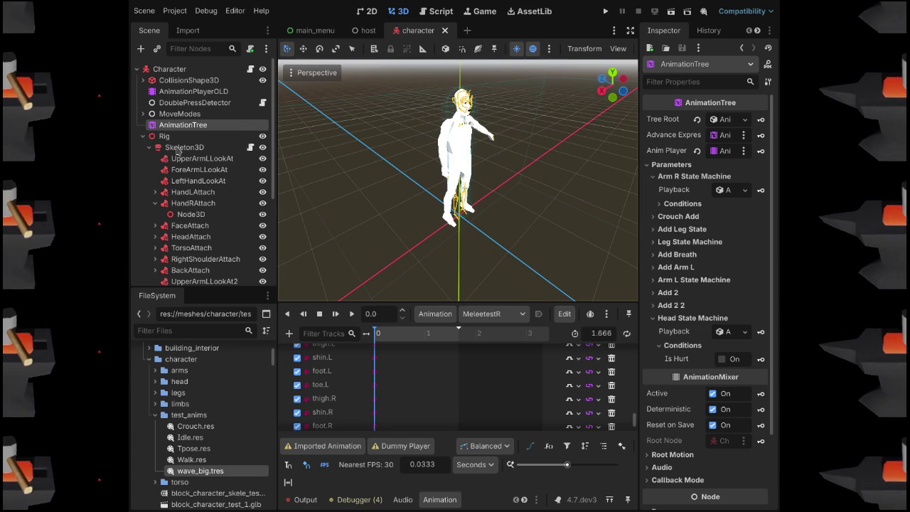
scroll(191, 162, "down", 5)
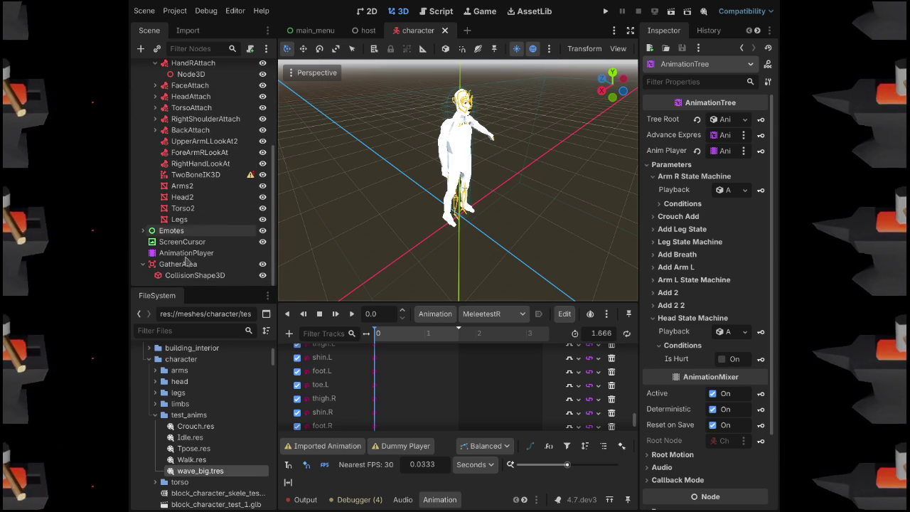
left_click_drag(186, 253, 202, 261)
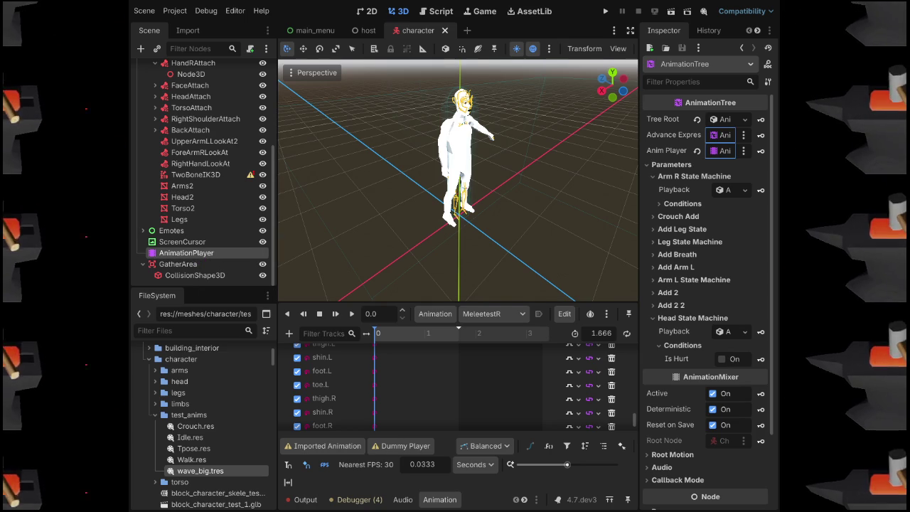